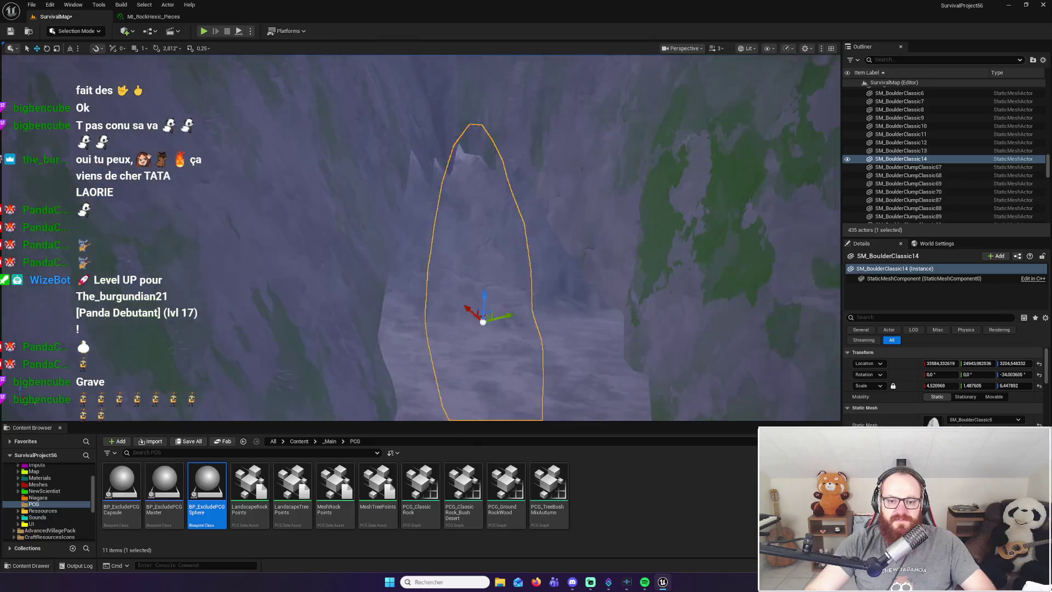
Fly the viewport camera around the boulder and the pit to inspect the area
key("s")
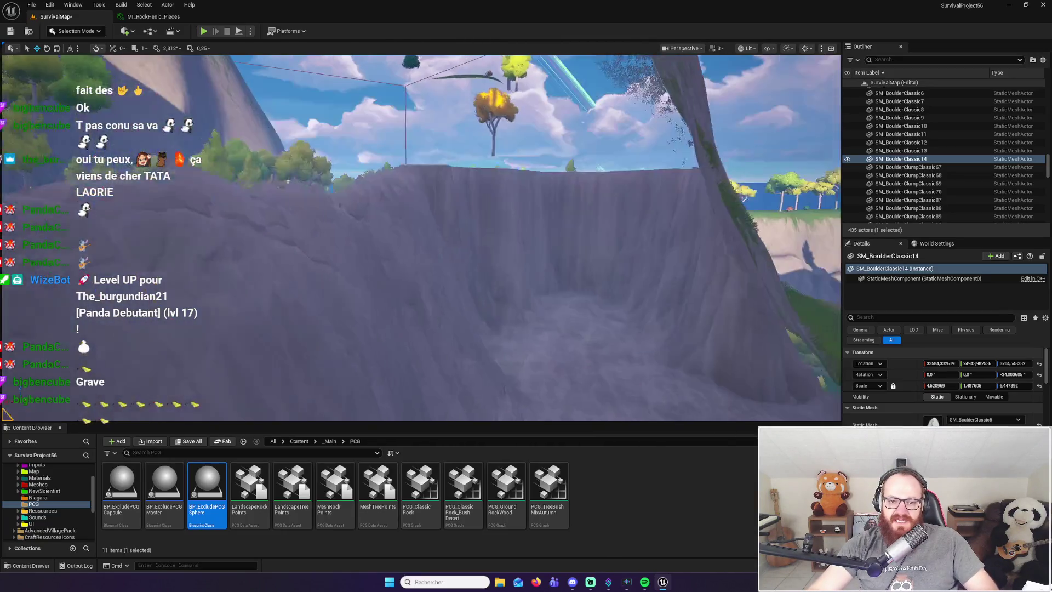
key("w")
key("s")
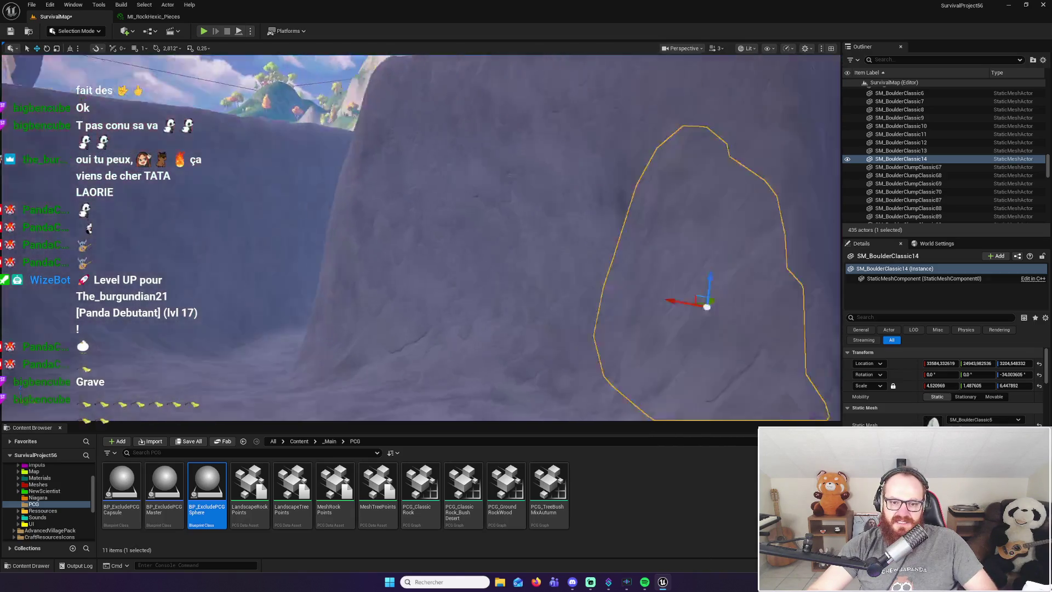
key("w")
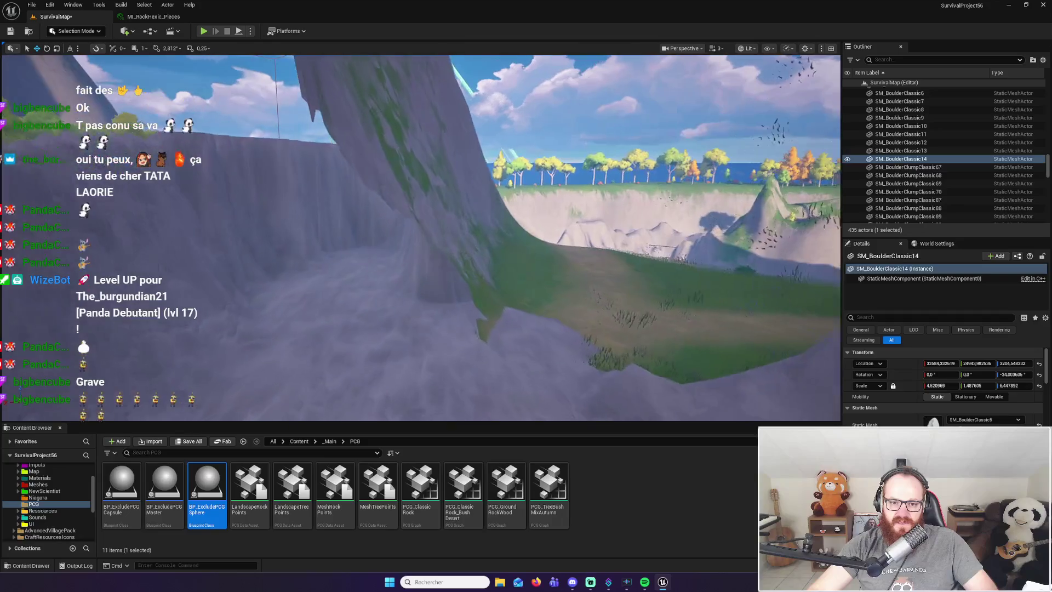
key("s")
key("a")
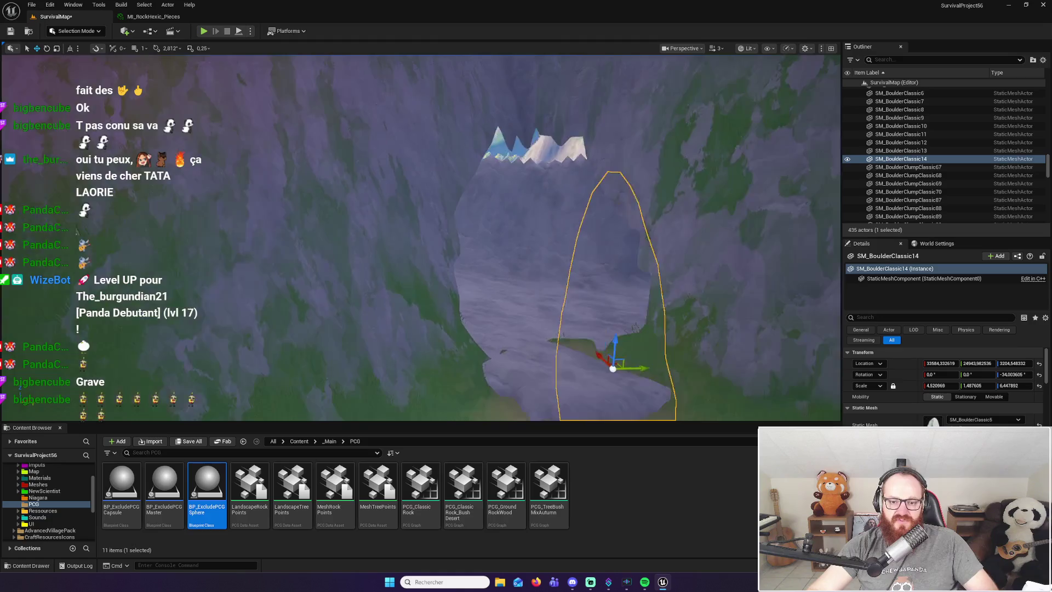
key("d")
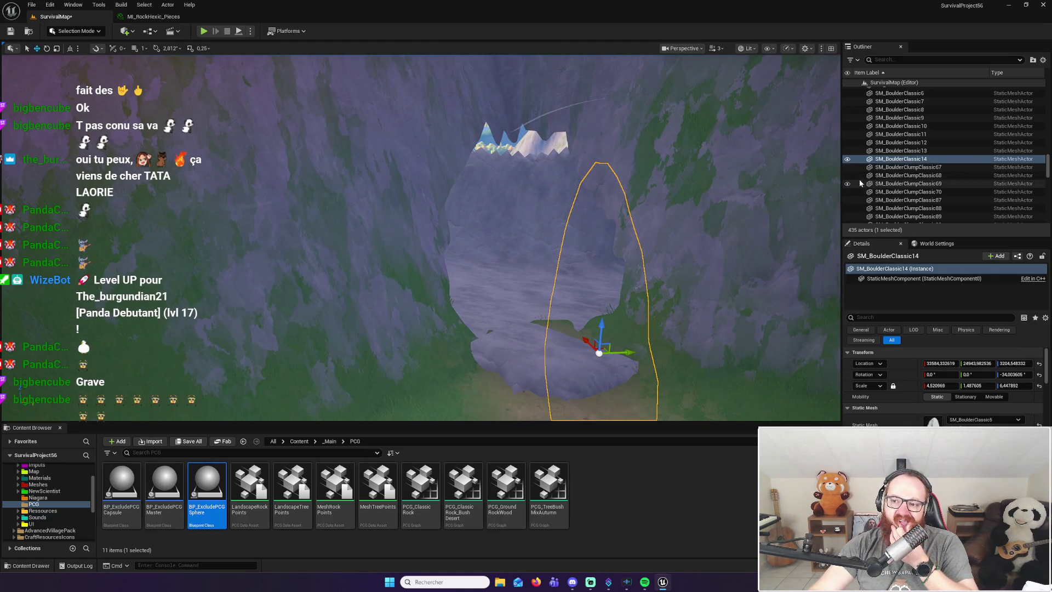
left_click_drag(1050, 163, 1050, 215)
Switch the editor to Landscape mode and select the Landscape for sculpting
left_click(76, 31)
left_click(78, 55)
left_click_drag(1049, 211, 1050, 153)
left_click(886, 147)
Zoom and fly the camera in close to the cave's rock wall and opening
scroll(665, 278, "up", 2)
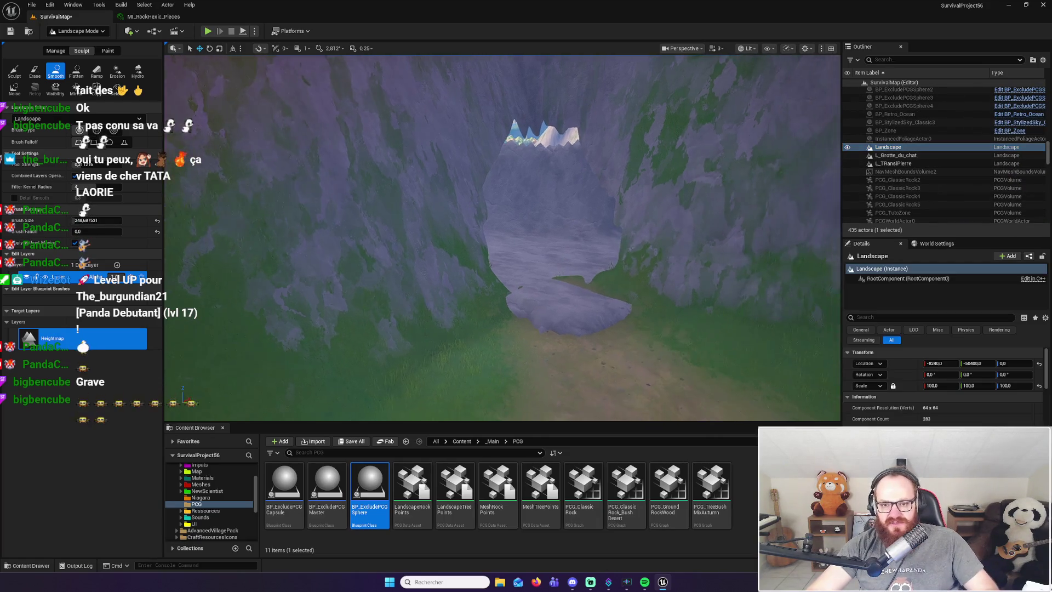
scroll(503, 238, "up", 5)
scroll(503, 237, "down", 5)
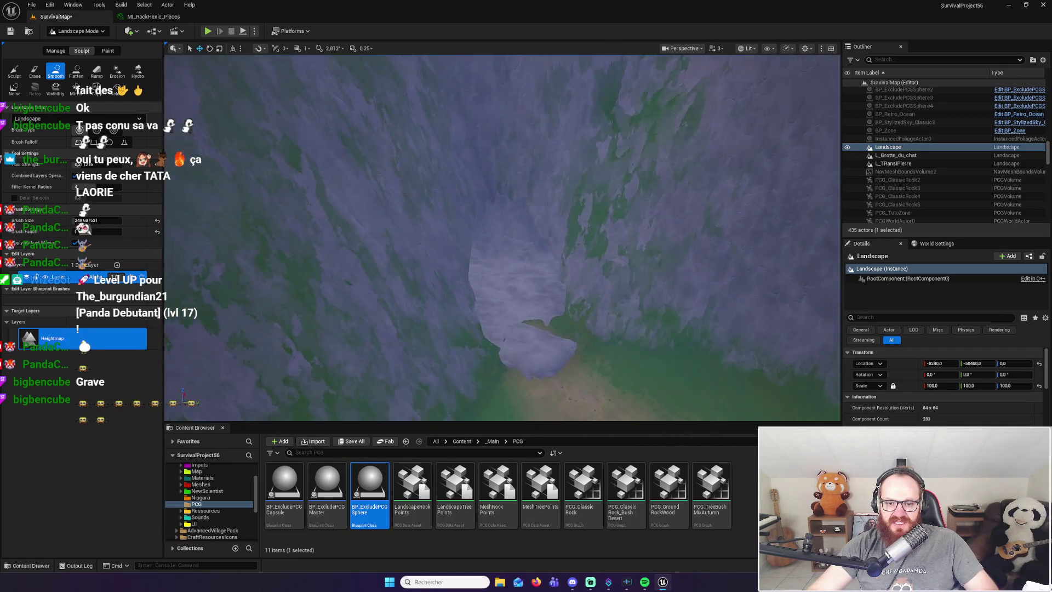
scroll(503, 238, "up", 6)
scroll(503, 238, "up", 5)
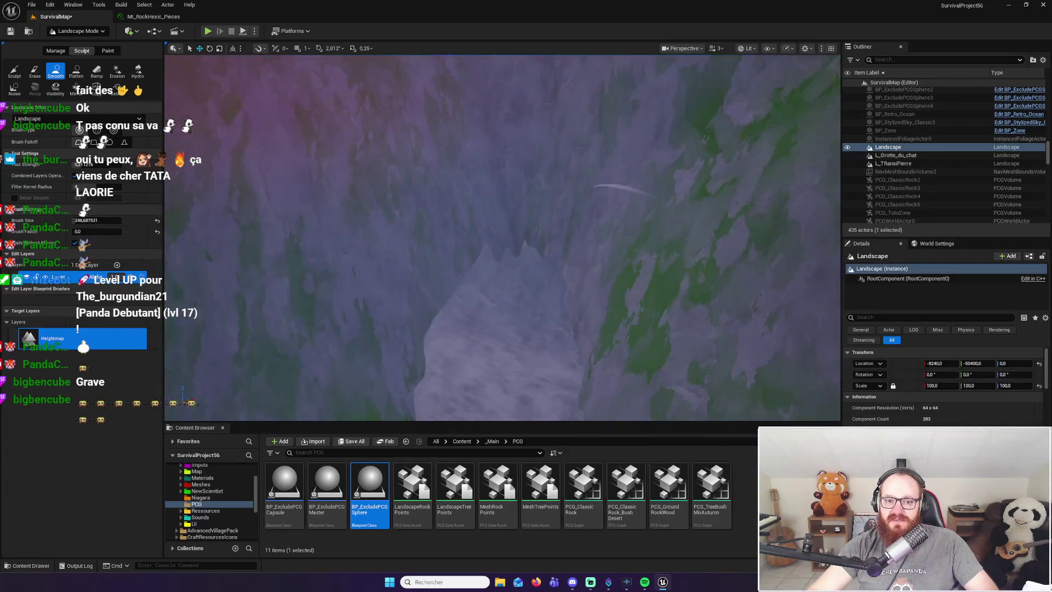
scroll(503, 238, "down", 4)
scroll(503, 238, "up", 6)
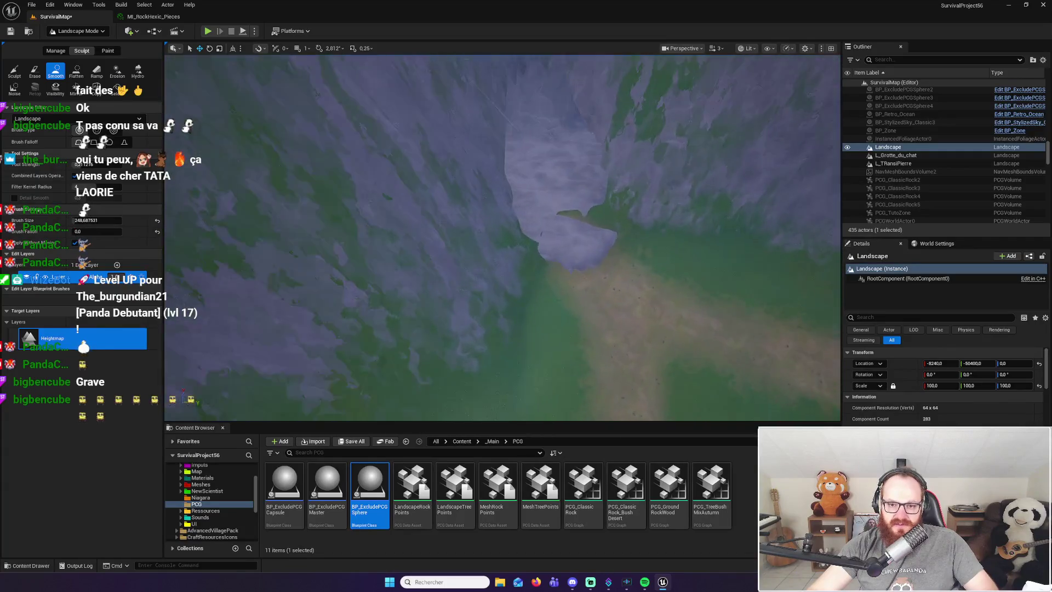
scroll(572, 265, "up", 2)
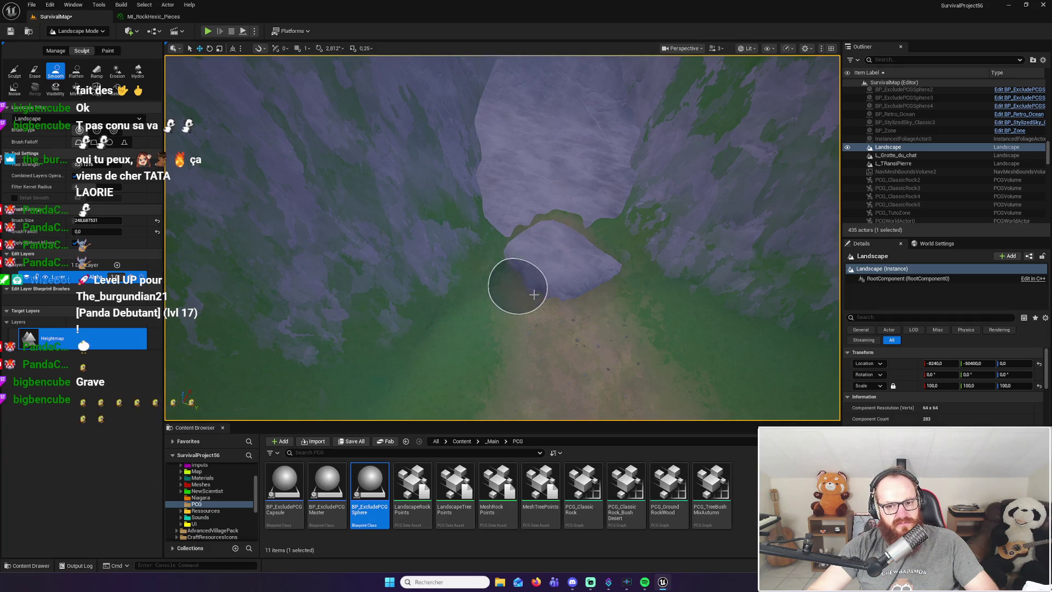
left_click_drag(566, 291, 566, 291)
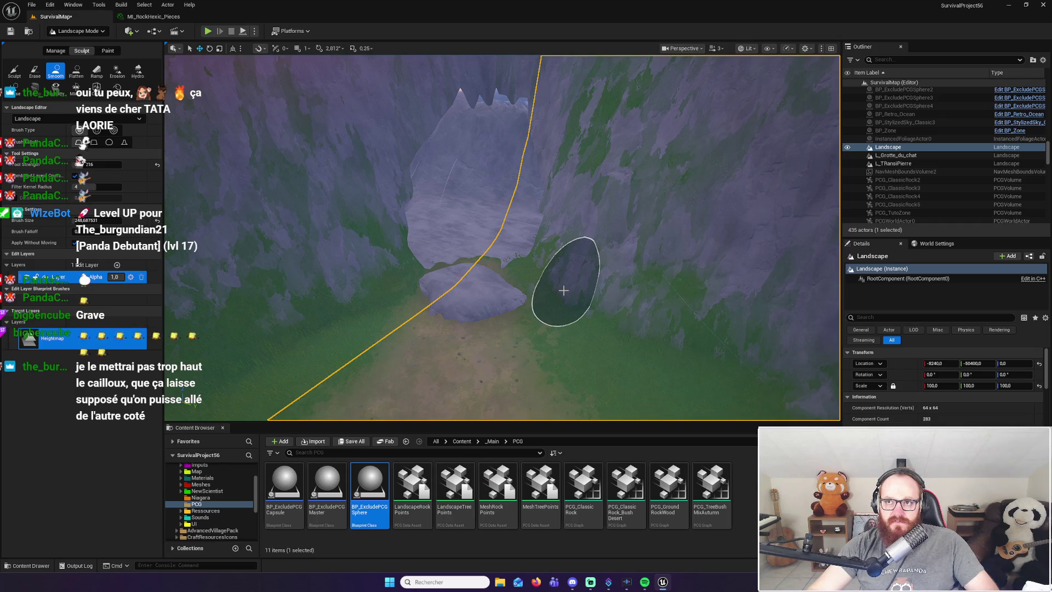
scroll(552, 285, "up", 2)
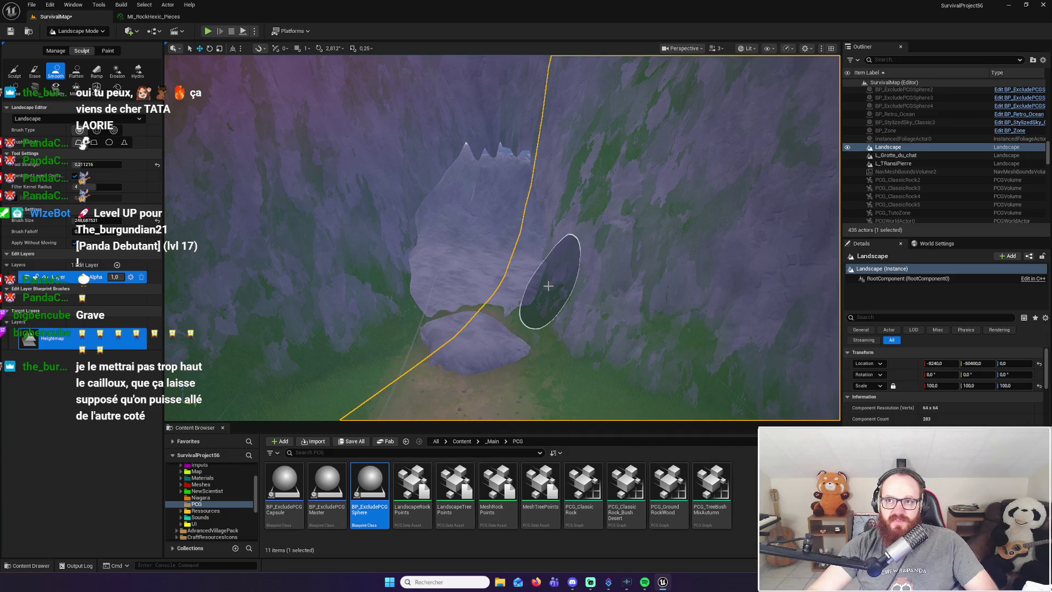
mouse_move(535, 288)
left_mouse_down()
mouse_move(534, 272)
mouse_move(537, 296)
left_mouse_up()
right_click(537, 296)
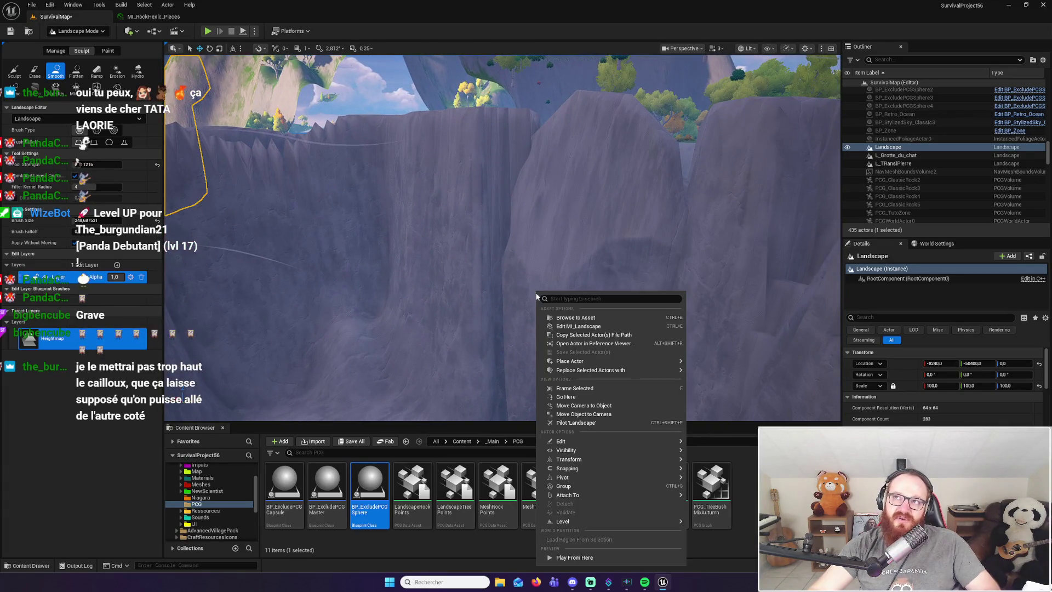
Return to Selection Mode, select SM_BoulderClassic14 and focus the view on it
right_click(477, 291)
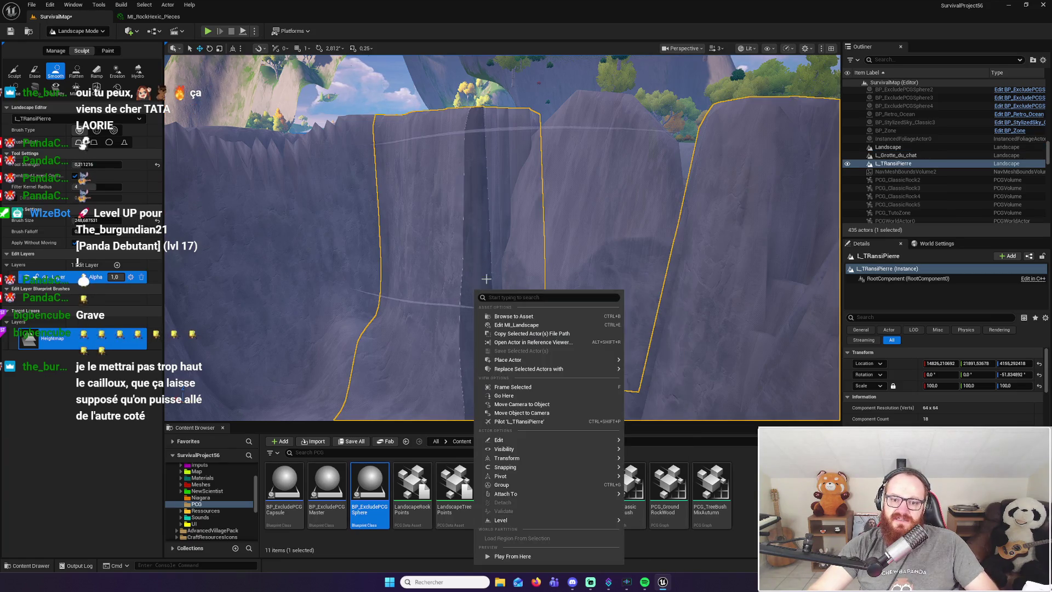
left_click(78, 32)
left_click(78, 44)
left_click(450, 285)
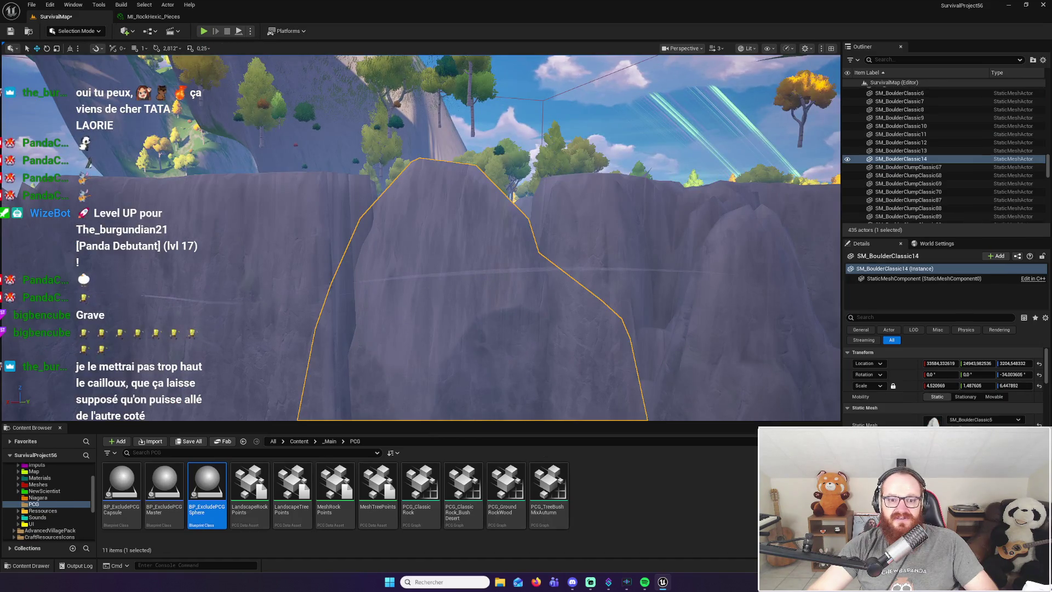
key("f")
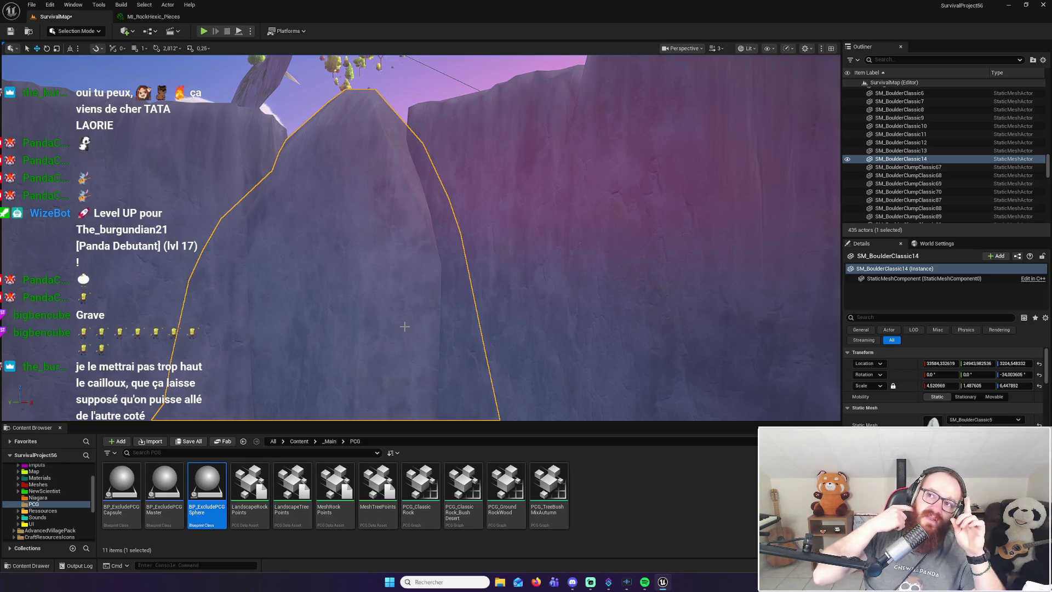
Scroll through the boulder's transform details and orbit the view around it
scroll(404, 327, "up", 10)
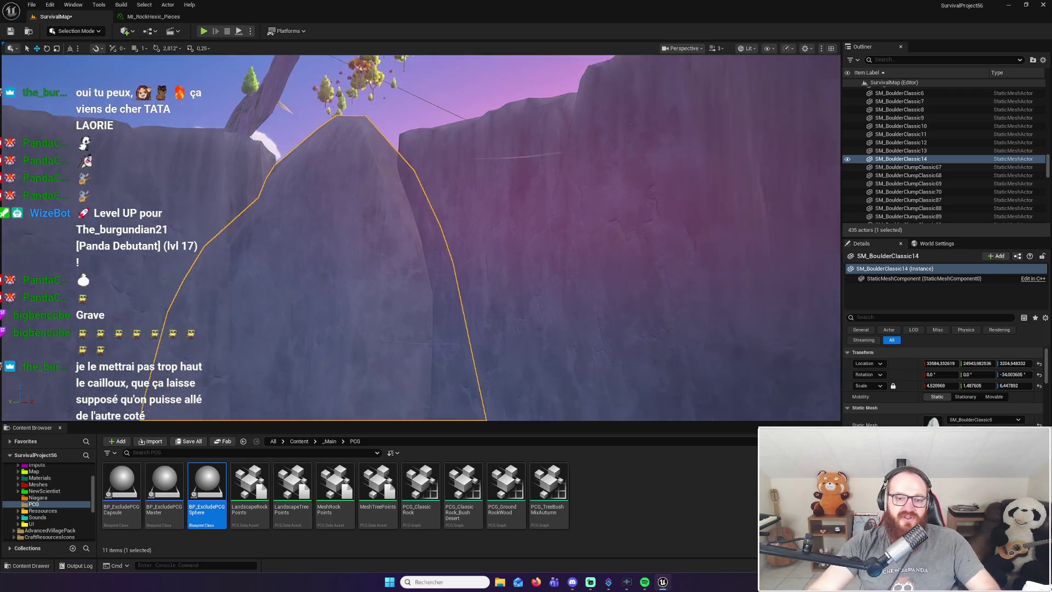
scroll(405, 326, "down", 10)
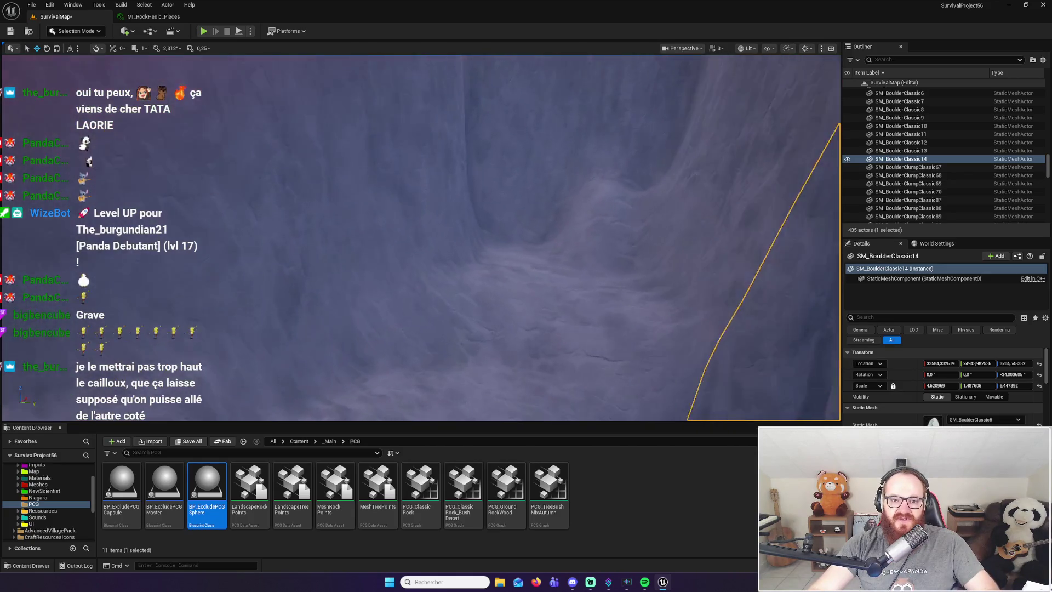
scroll(404, 327, "down", 5)
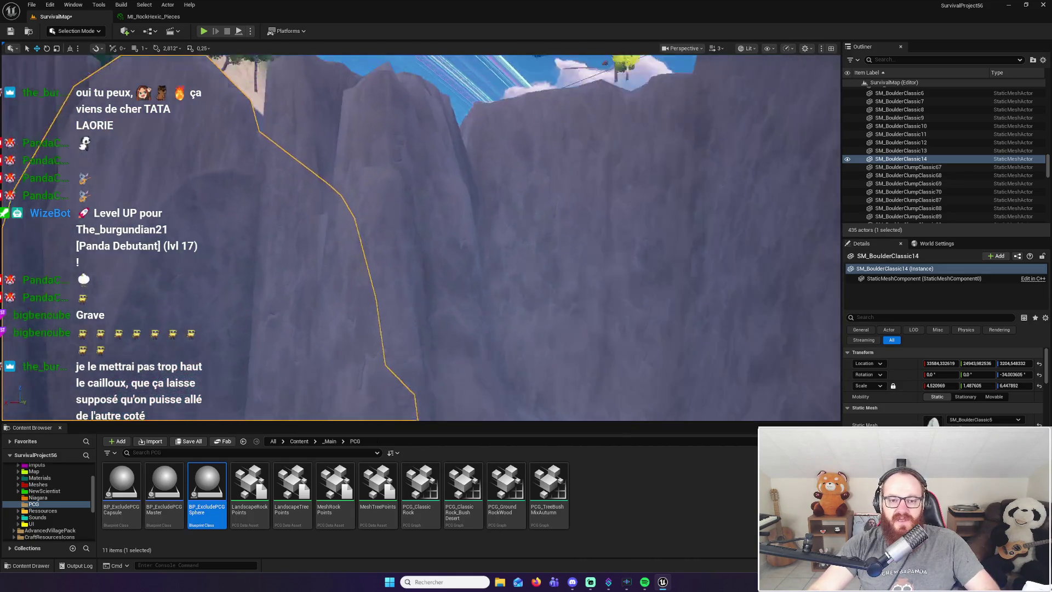
scroll(404, 326, "up", 8)
scroll(421, 237, "down", 5)
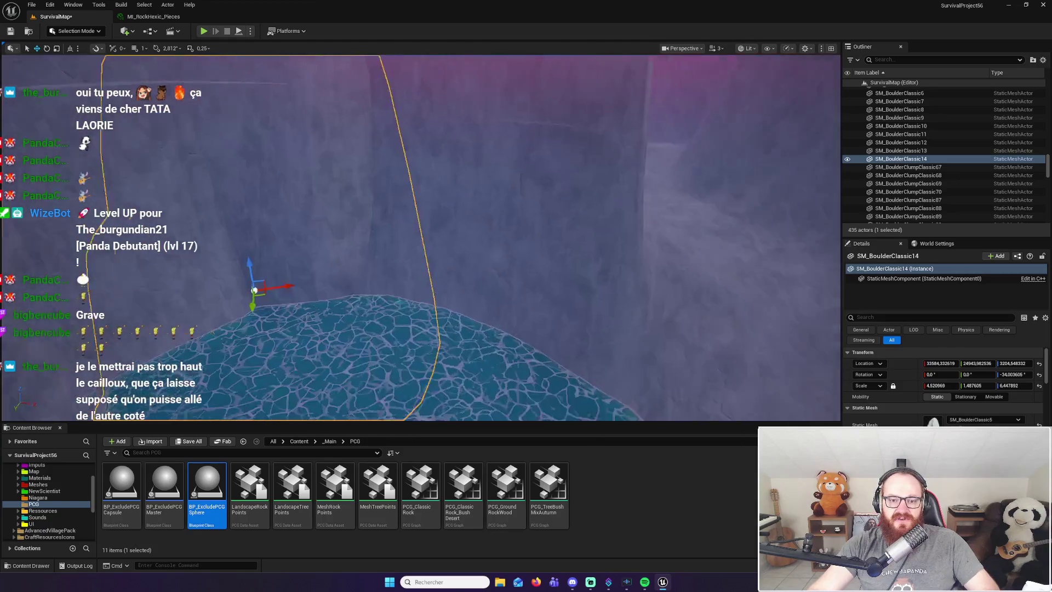
scroll(411, 283, "down", 3)
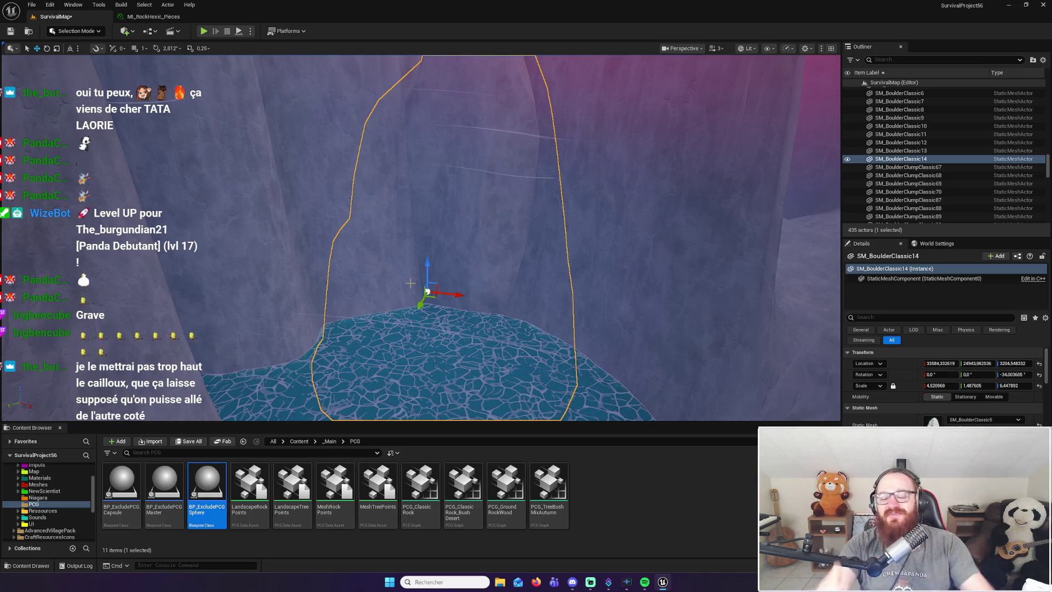
left_click_drag(440, 255, 507, 316)
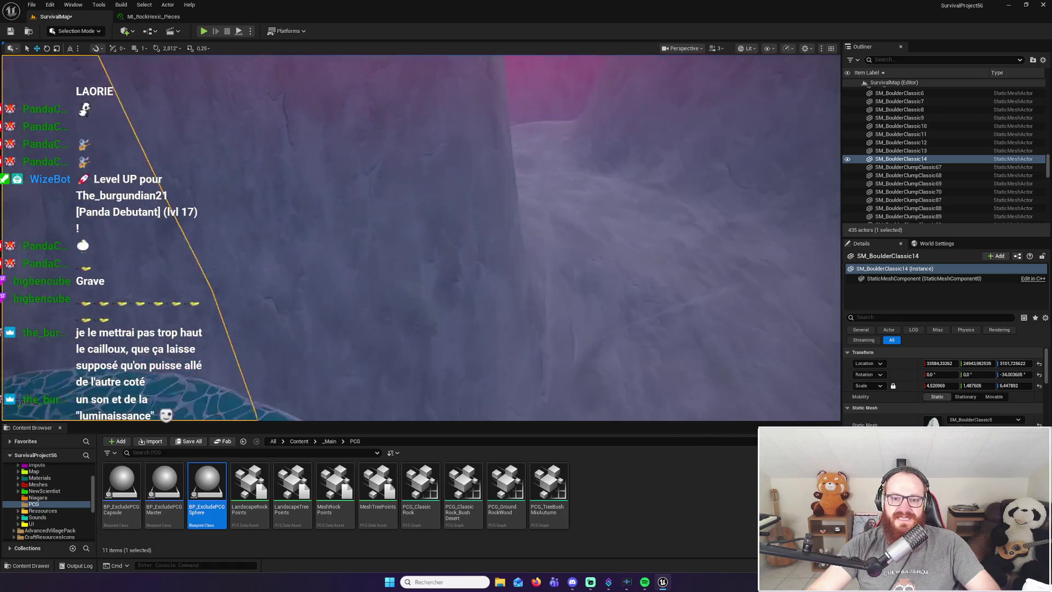
Lower SM_BoulderClassic14 to Location Z ≈ 3101.73, orbiting to check its seat in the pit
key("a")
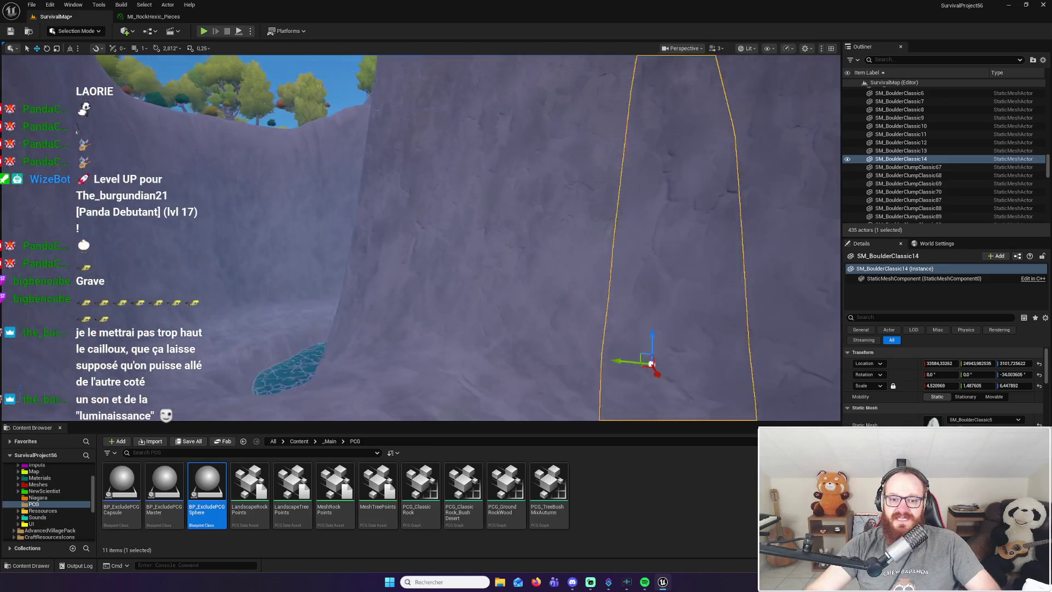
mouse_move(421, 246)
left_mouse_down()
mouse_move(482, 197)
mouse_move(439, 203)
mouse_move(477, 178)
mouse_move(476, 219)
mouse_move(469, 115)
left_mouse_up()
left_click_drag(78, 93, 78, 94)
scroll(501, 279, "down", 5)
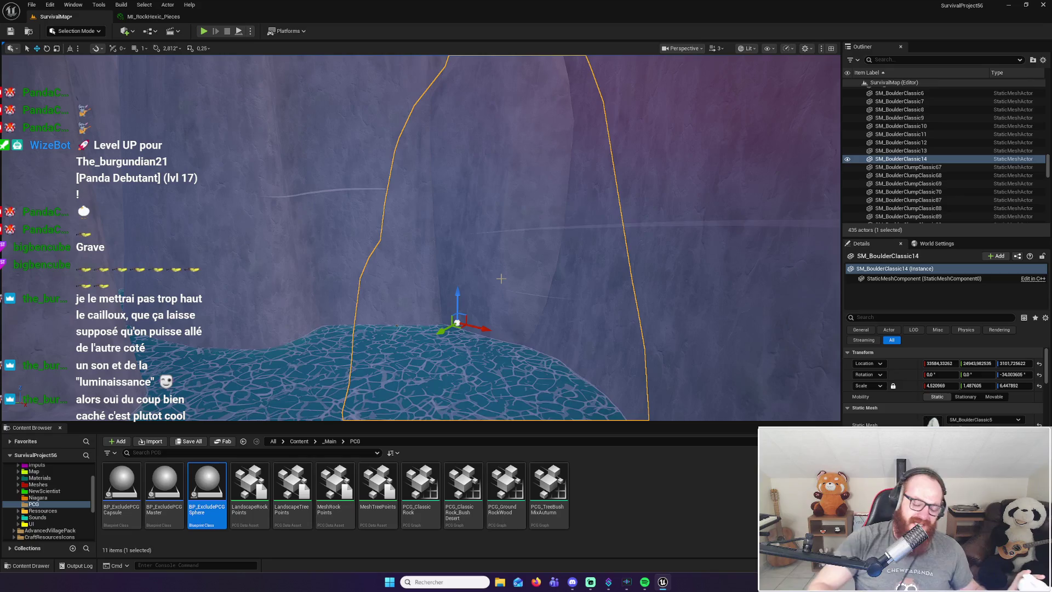
Turn the view toward the landscape and increase the viewport camera speed
scroll(583, 231, "down", 10)
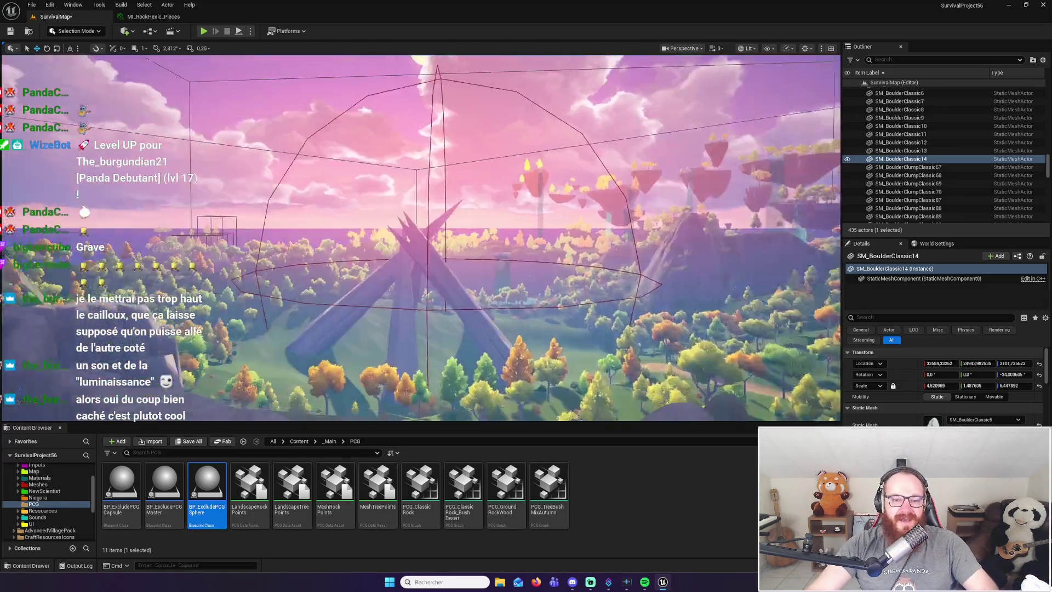
left_click_drag(641, 168, 553, 167)
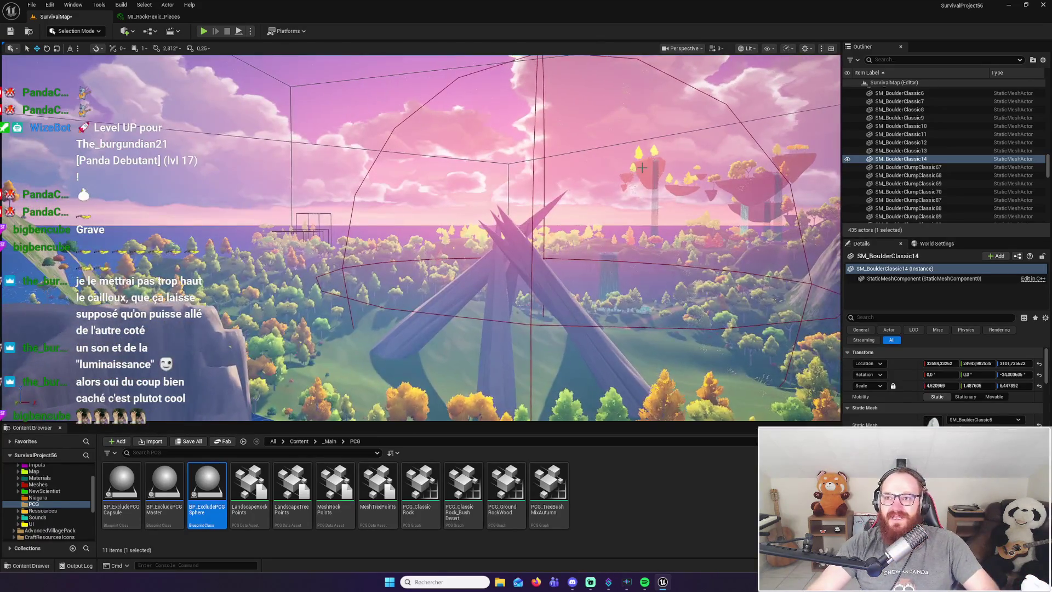
left_click(720, 49)
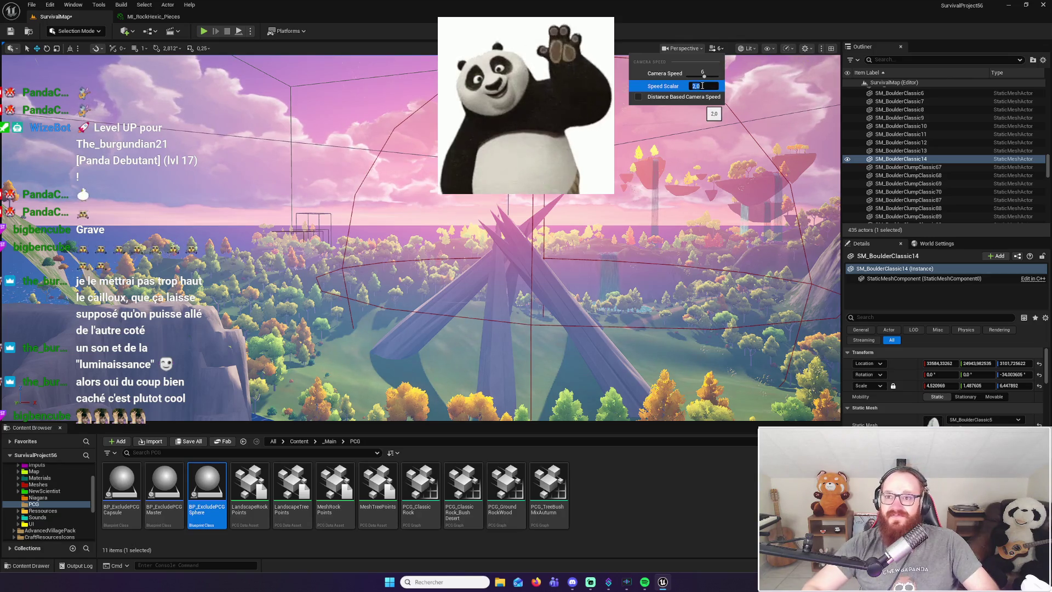
left_click(548, 218)
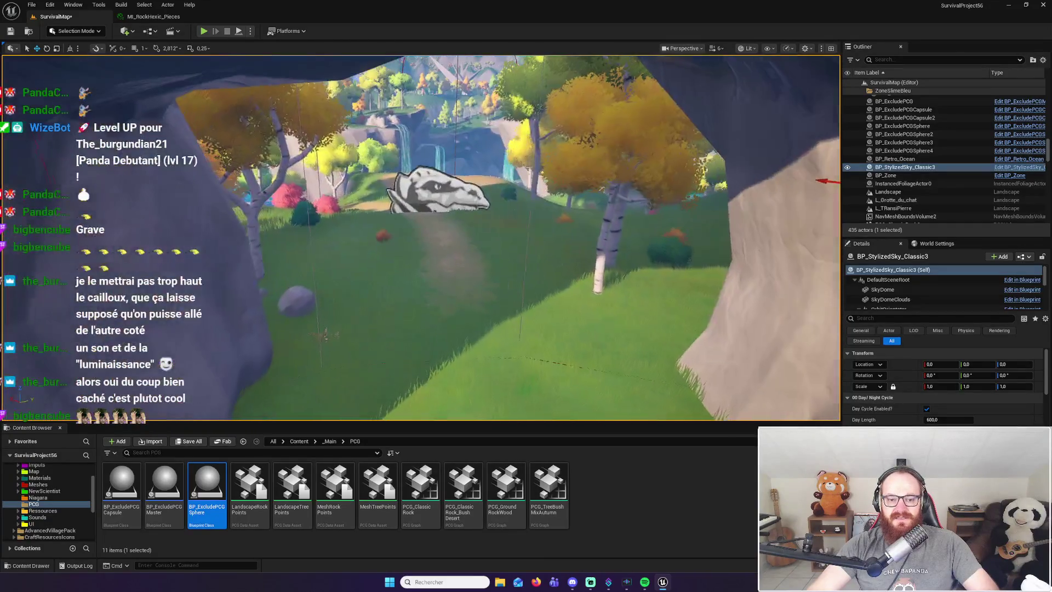
Run a short PIE play-test across the grass, then stop and select the SM_CliffClassic5 cliff
key("Escape")
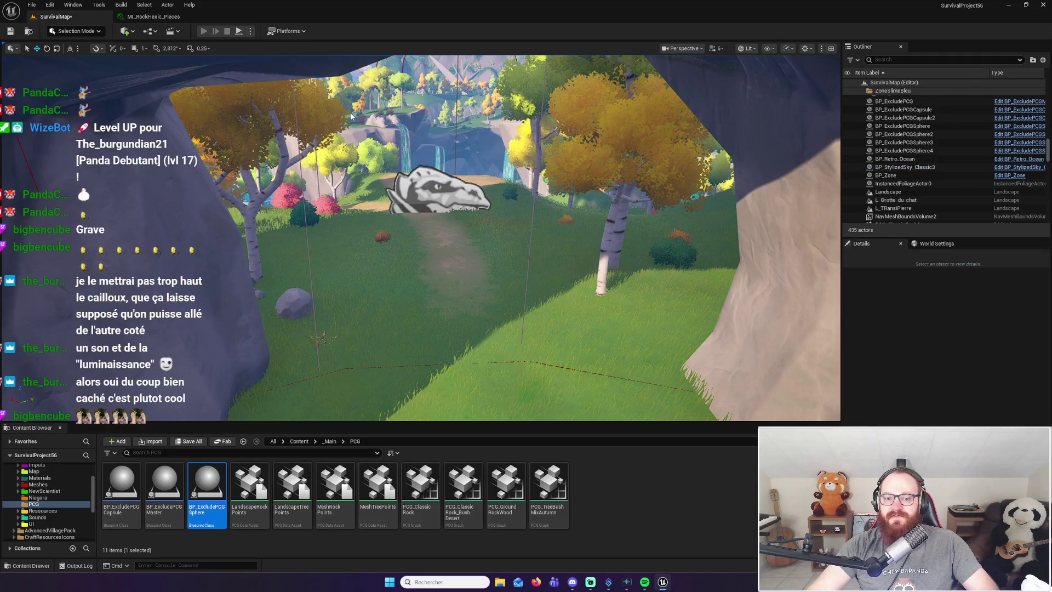
key("alt+p")
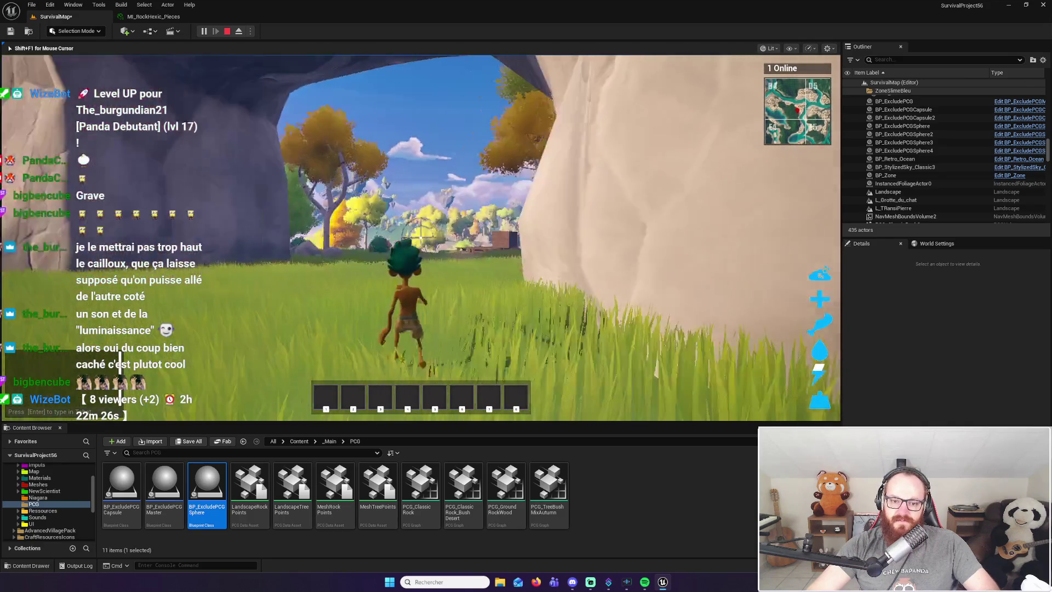
key("w")
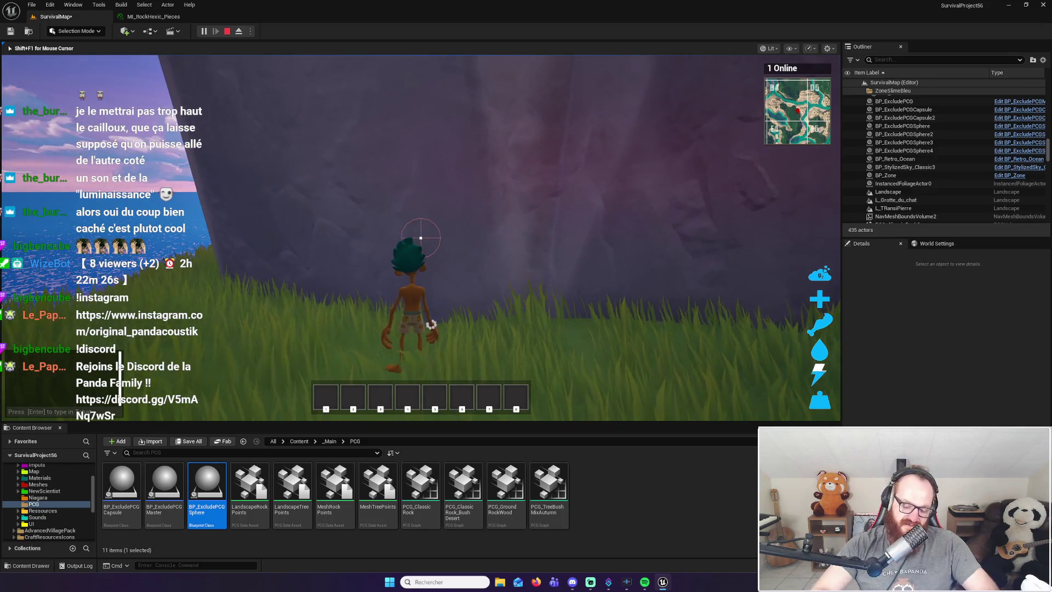
key("Escape")
left_click(738, 132)
left_click_drag(738, 132, 528, 185)
left_click(376, 235)
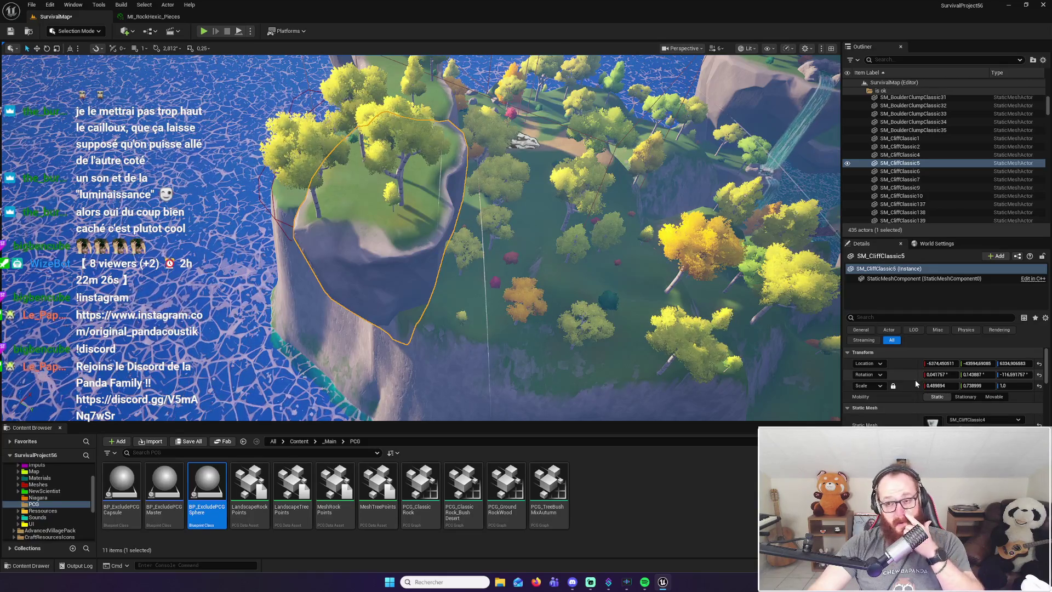
Check SM_CliffClassic5 collision (Query and Physics, WorldStatic), then deselect the cliff rock
scroll(942, 406, "down", 10)
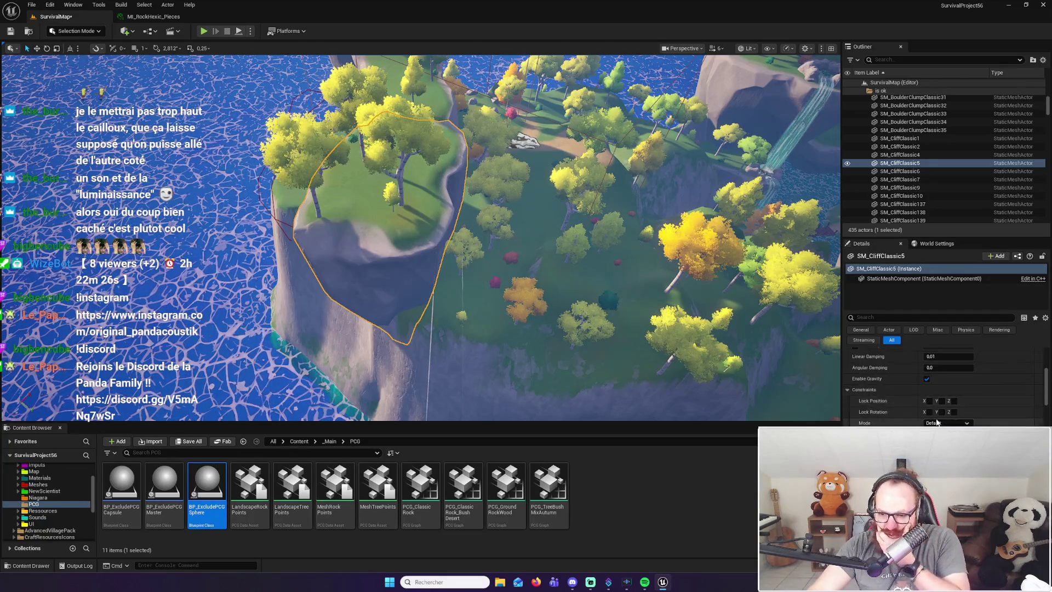
scroll(944, 406, "down", 5)
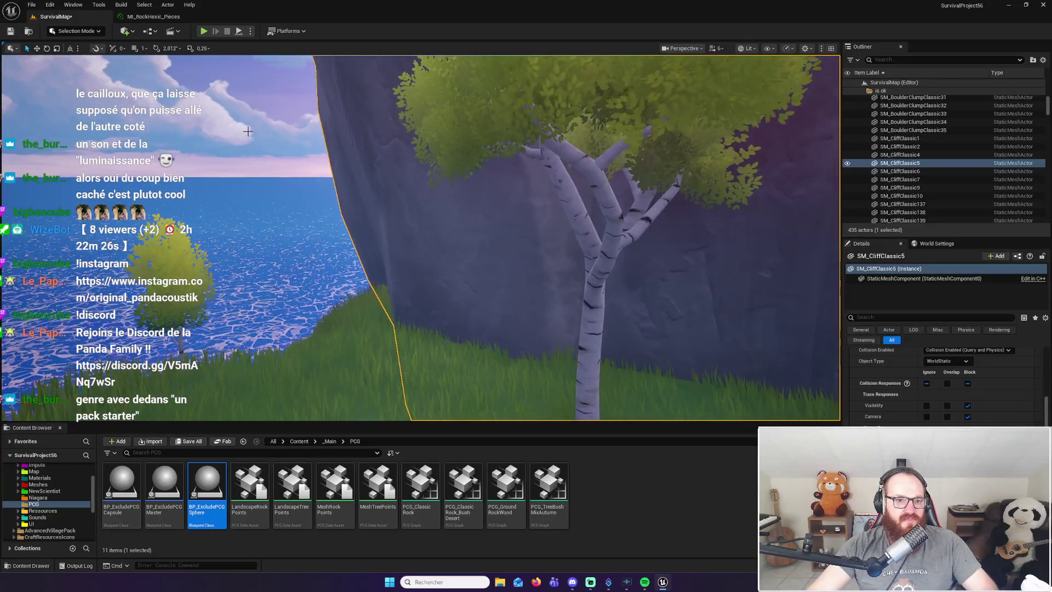
key("Escape")
Start the play-test and run the character along the cliff wall, looking out to sea
left_click(204, 32)
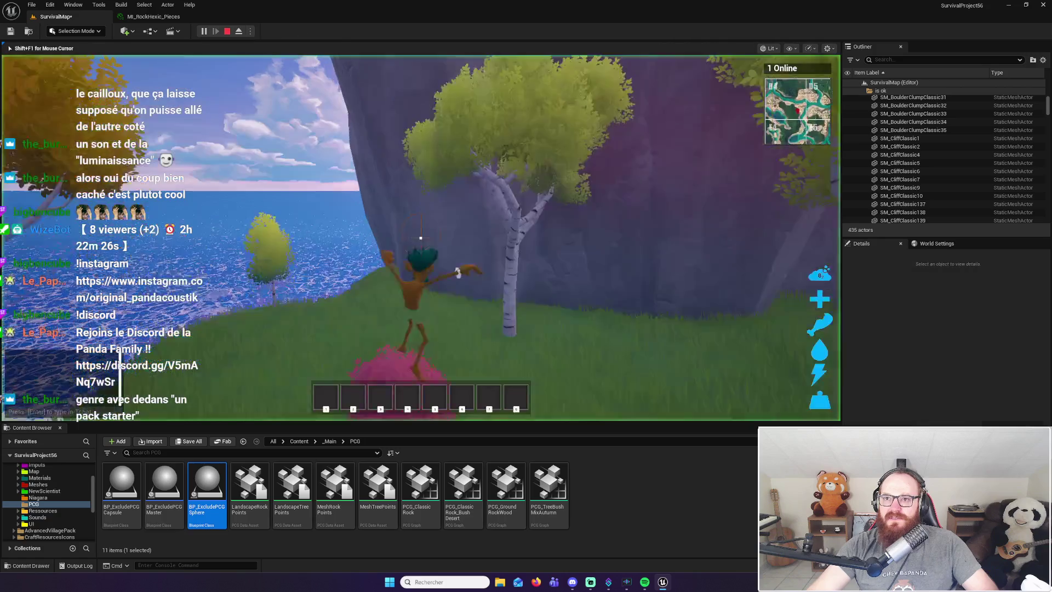
key("w")
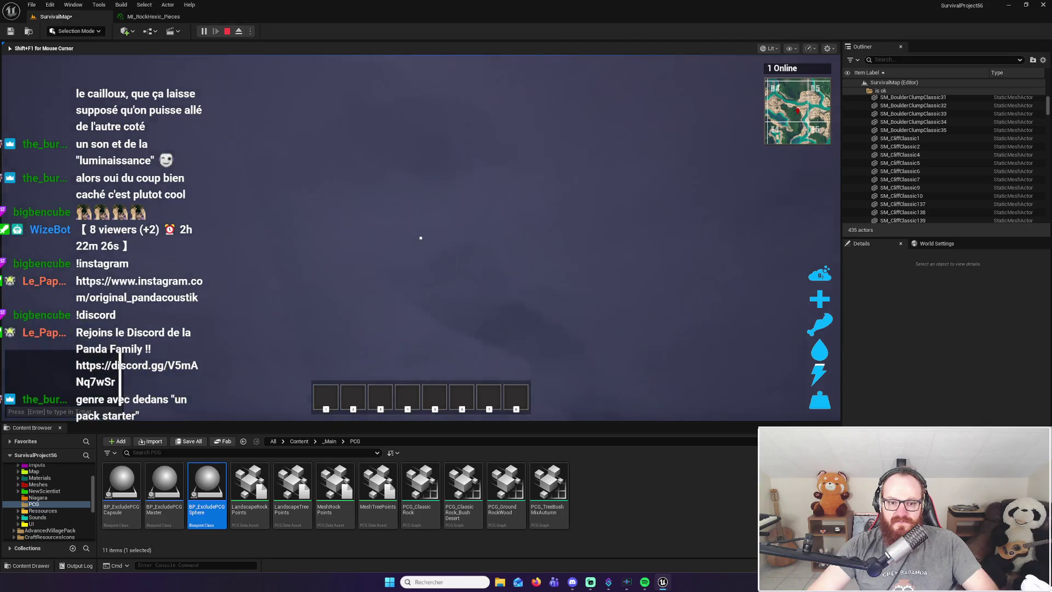
key("w")
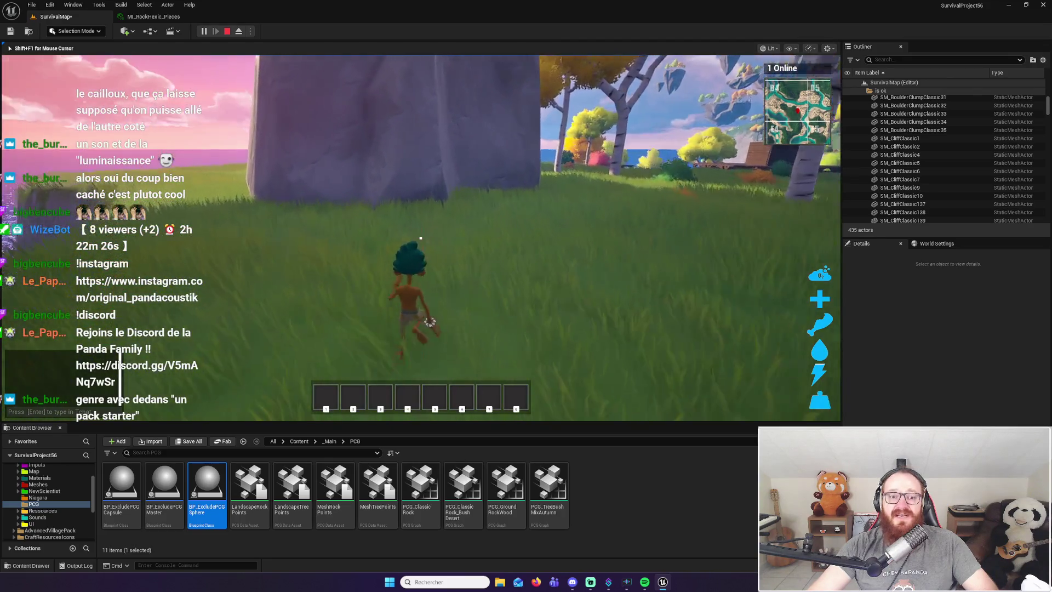
key("w")
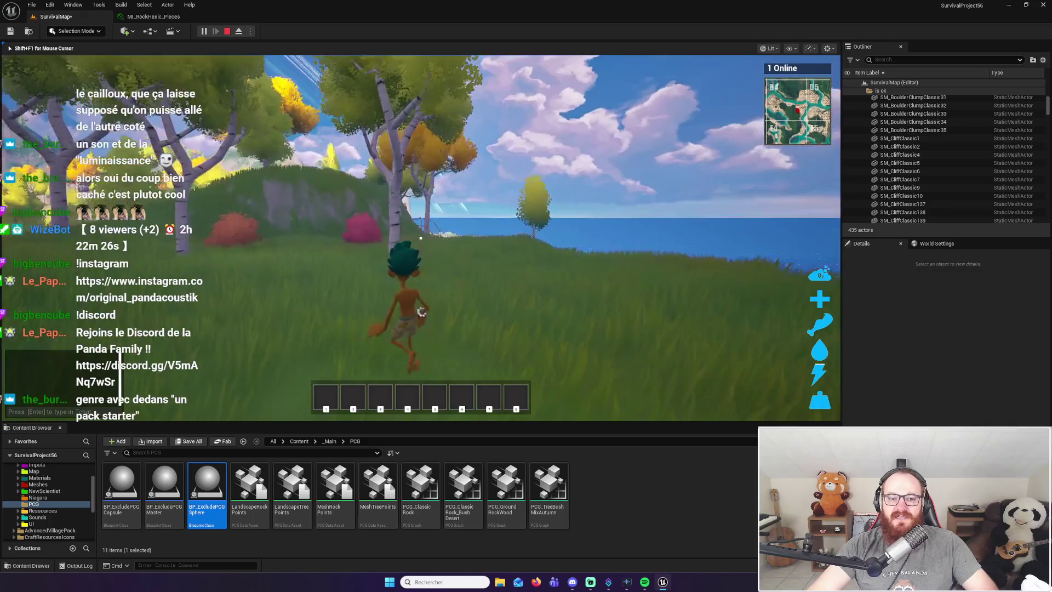
key("w")
key("w")
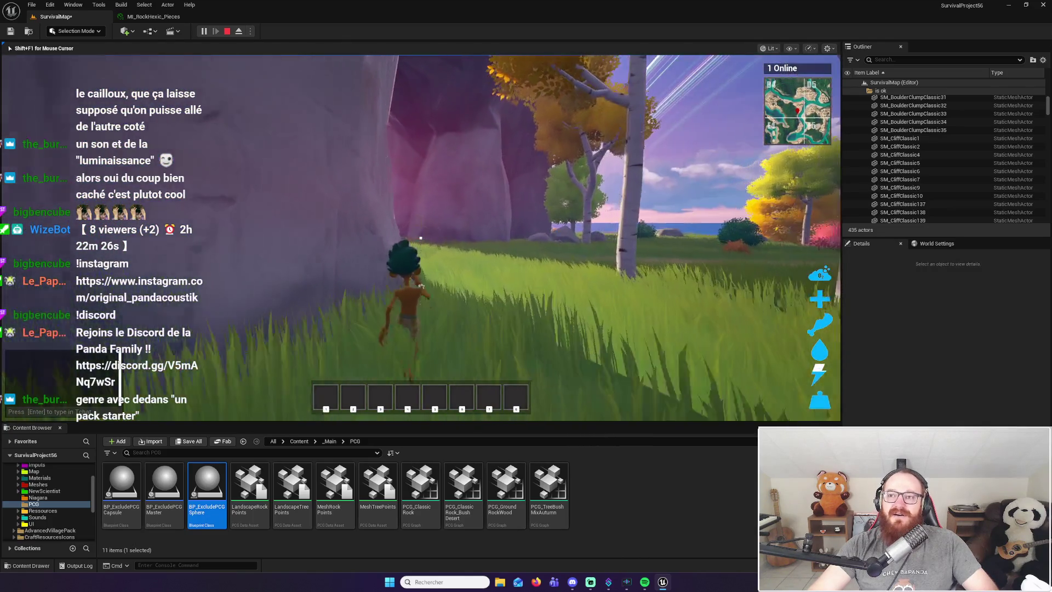
key("w")
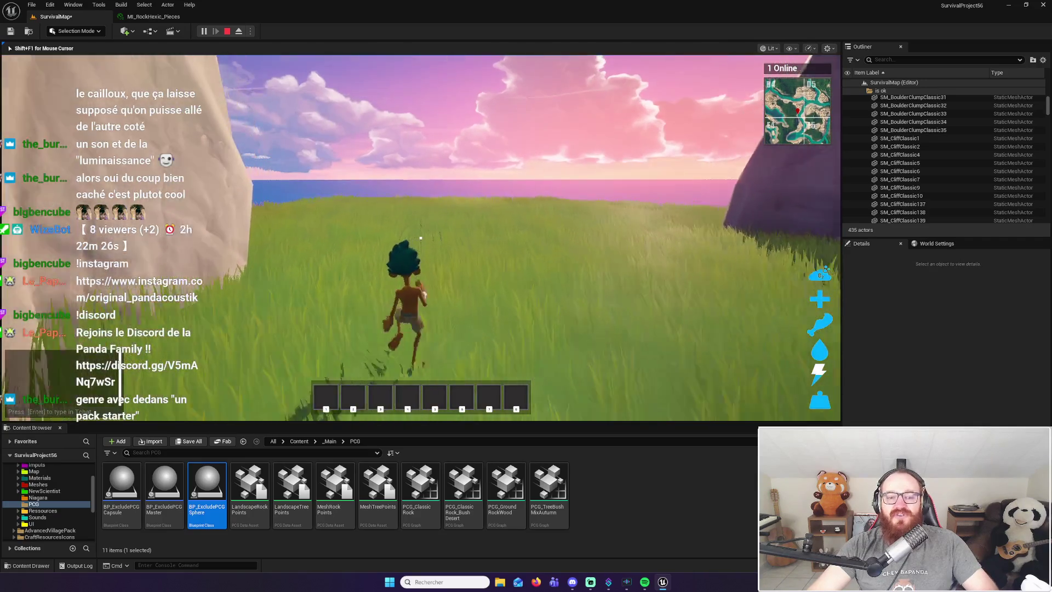
key("w")
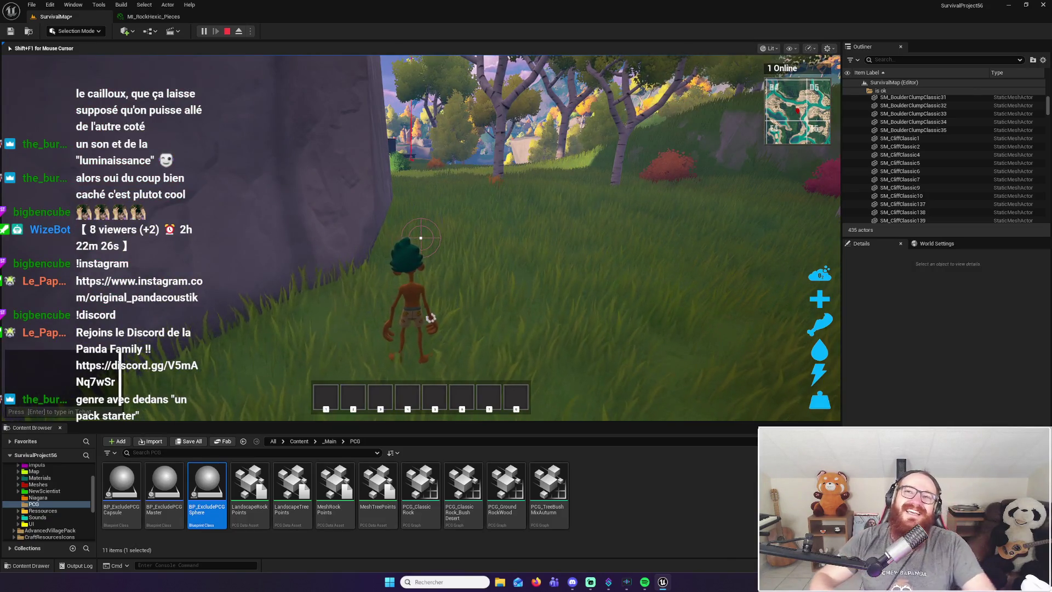
Run past the trees to the rock wall and purple cliff, then open the inventory and stats panel
key("w")
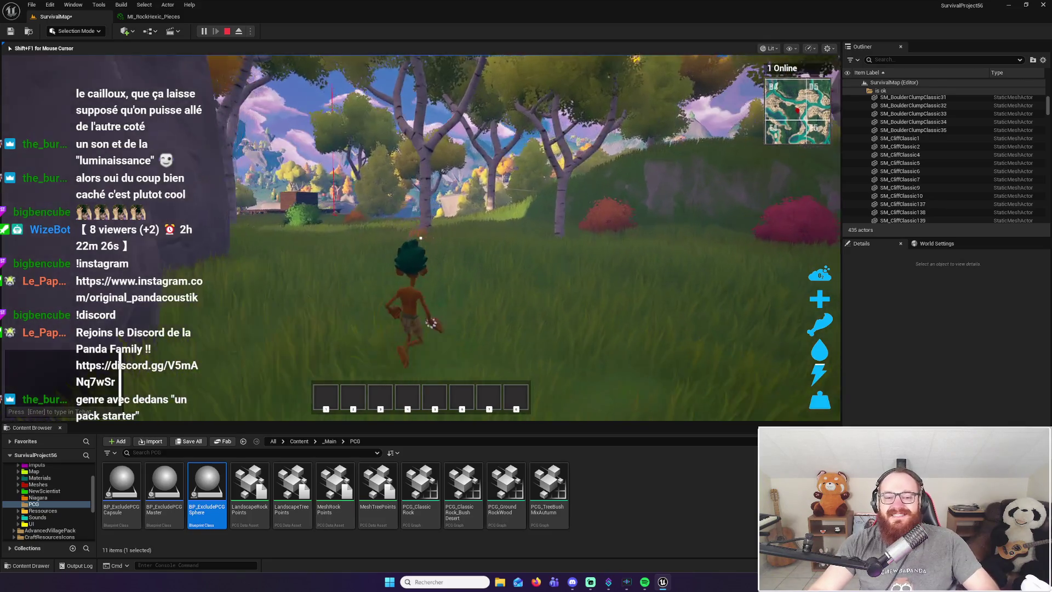
key("w")
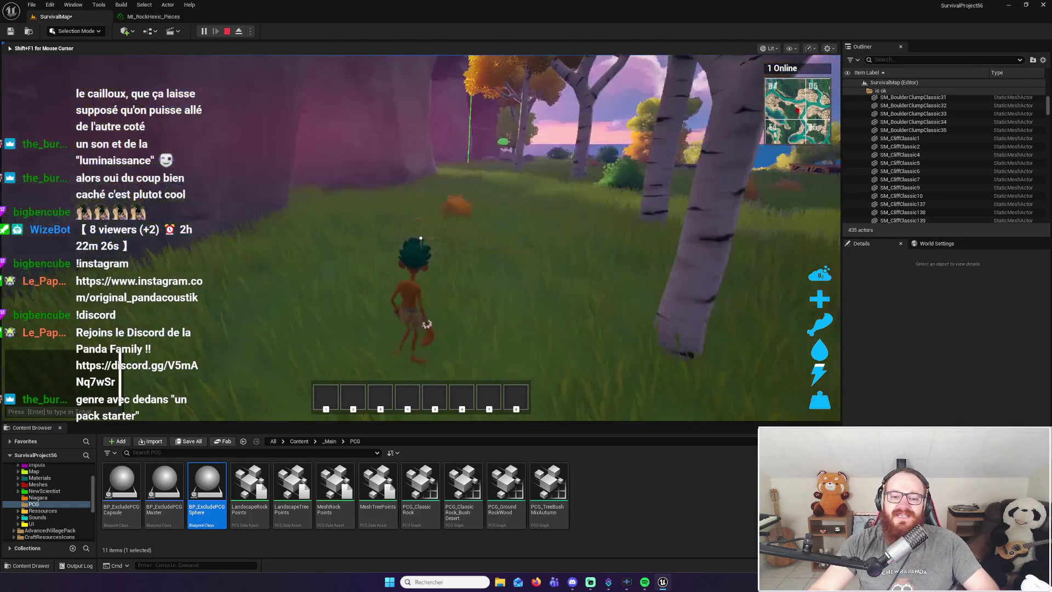
key("w")
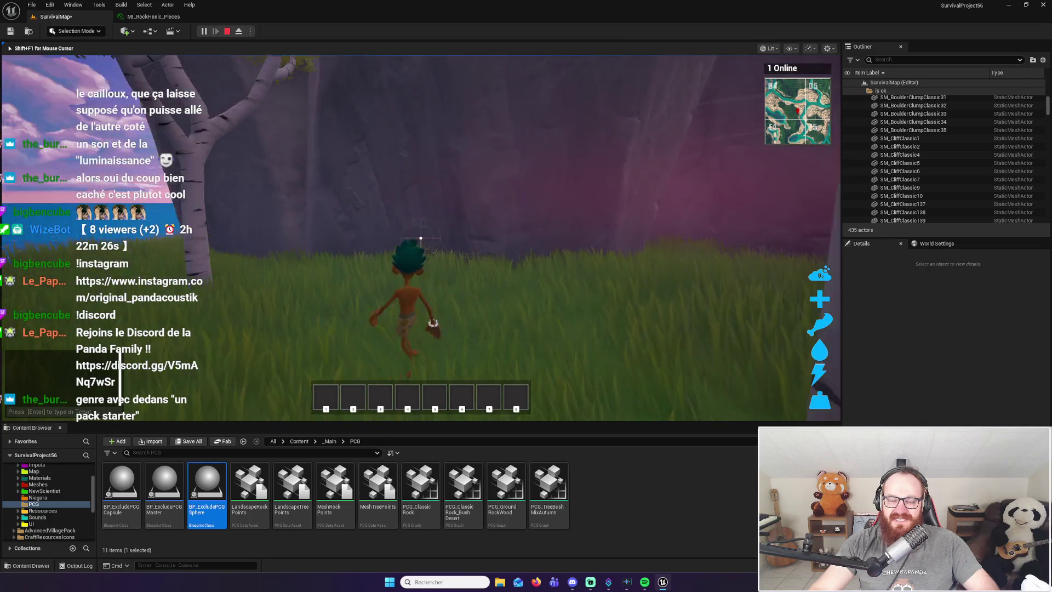
key("w")
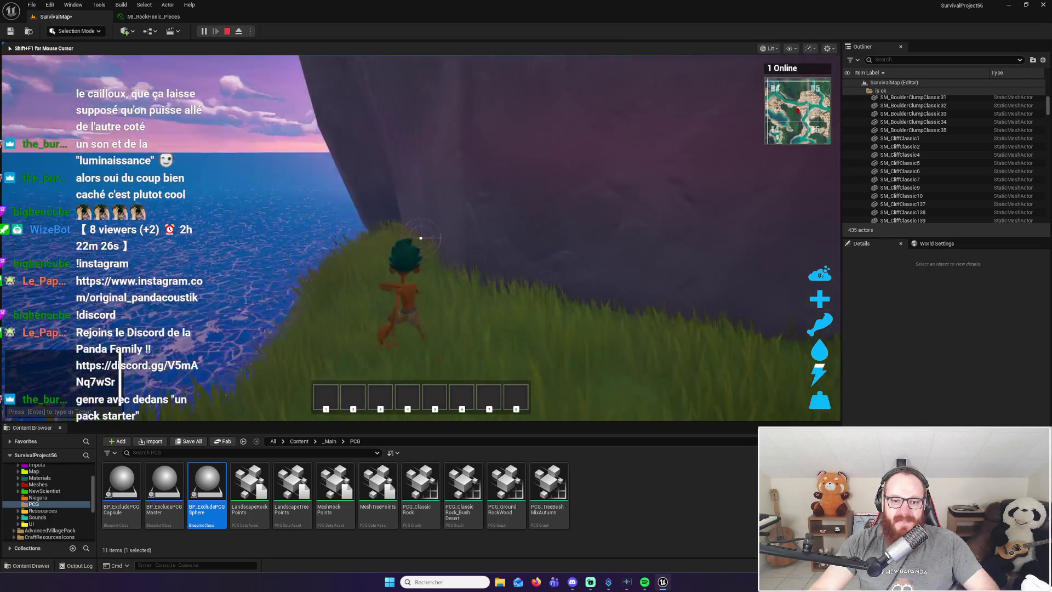
key("w")
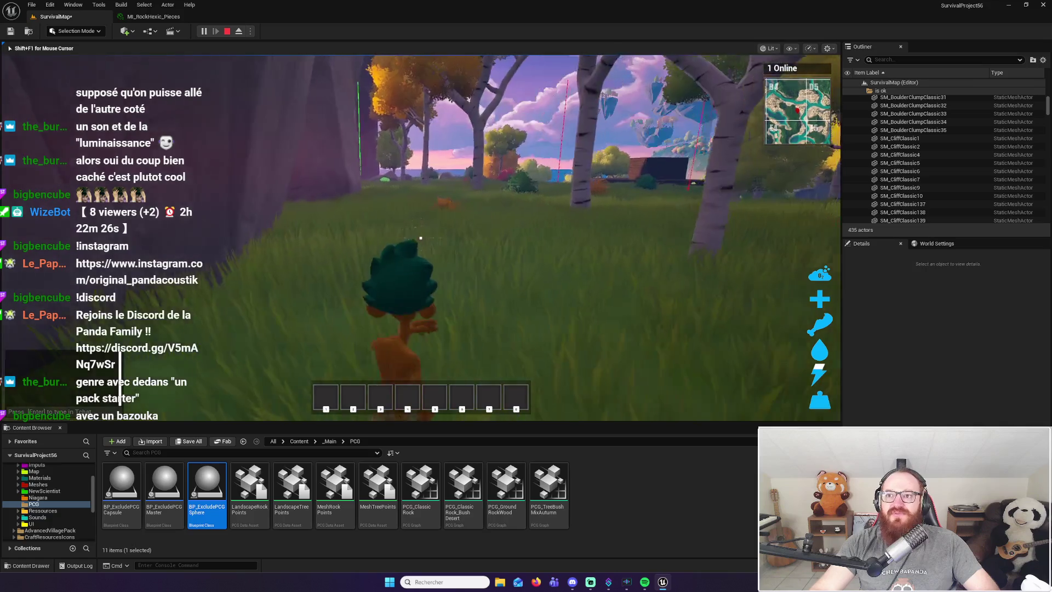
key("w")
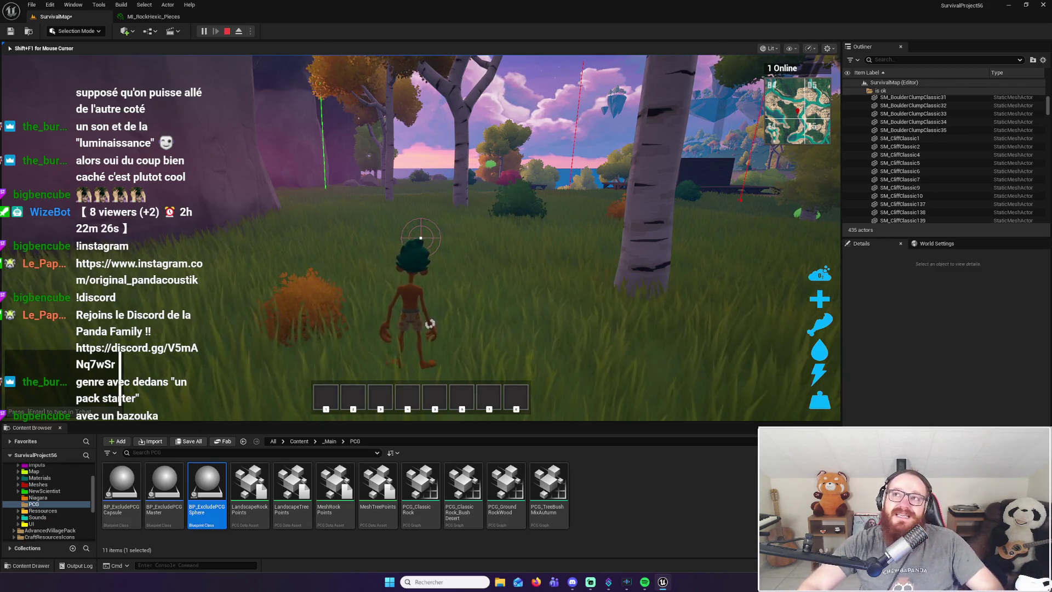
key("w")
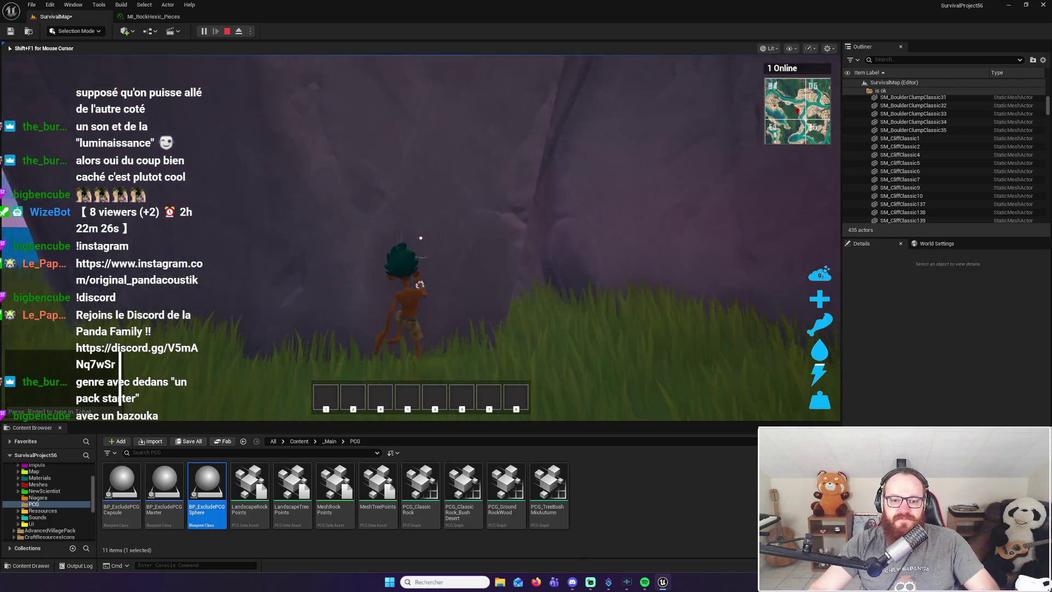
key("s")
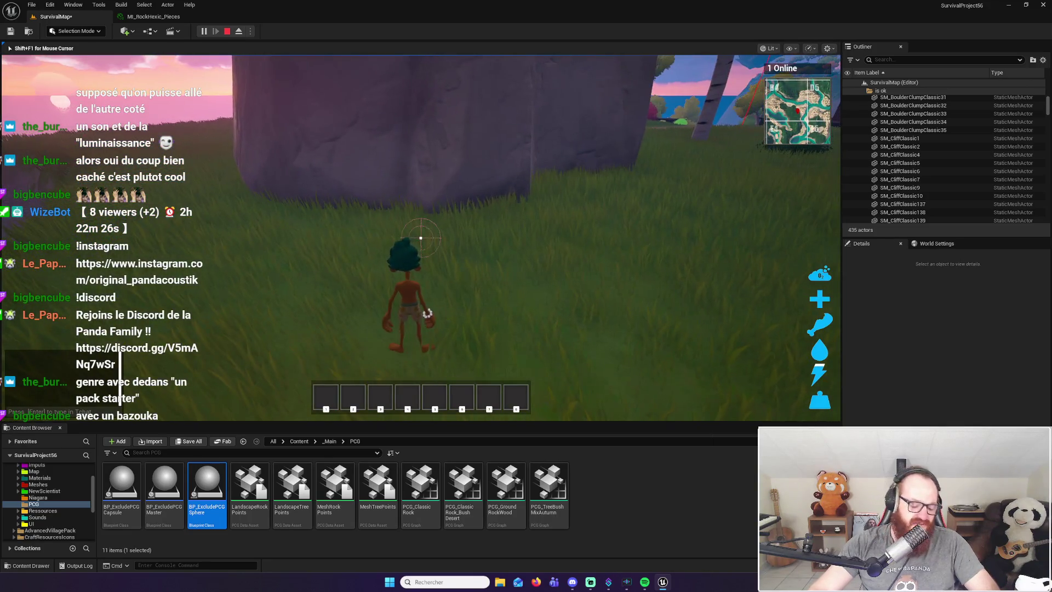
key("i")
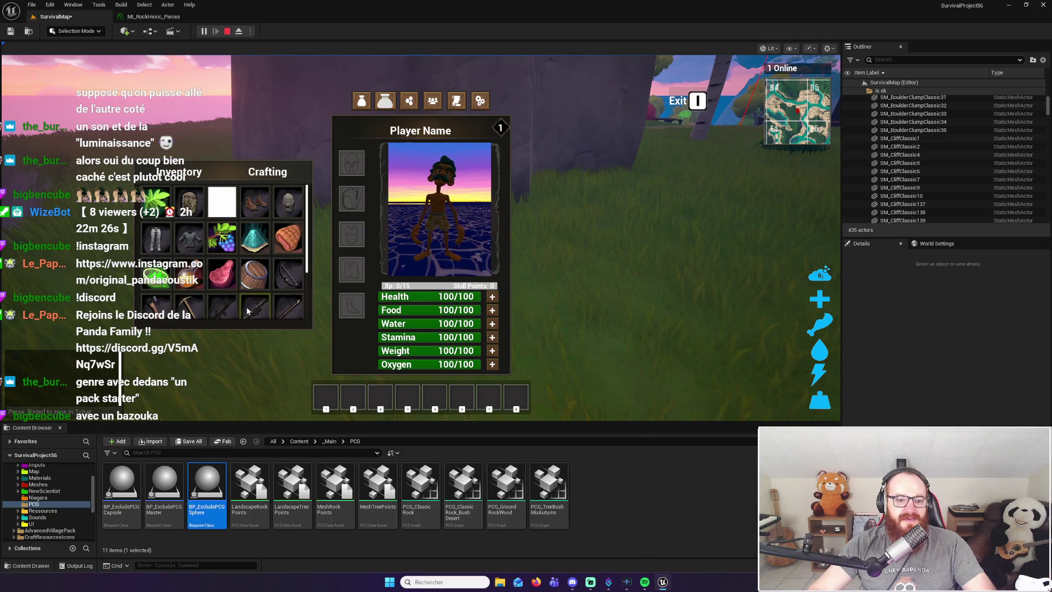
Browse the Crafting list, reopen the inventory, and drag the item into hotbar slot 1
left_click(258, 172)
scroll(234, 263, "down", 3)
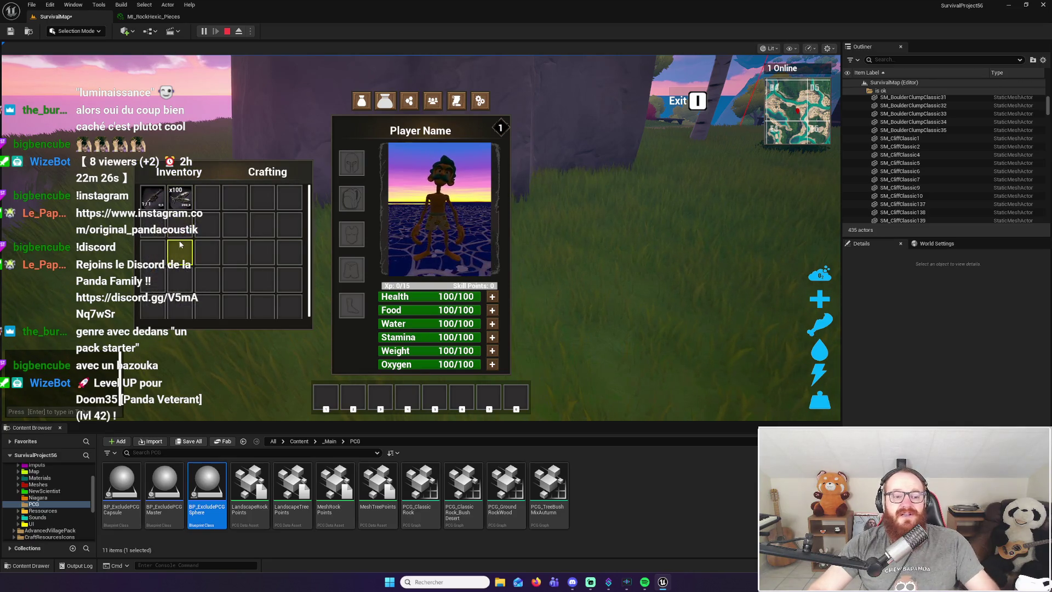
key("i")
key("w")
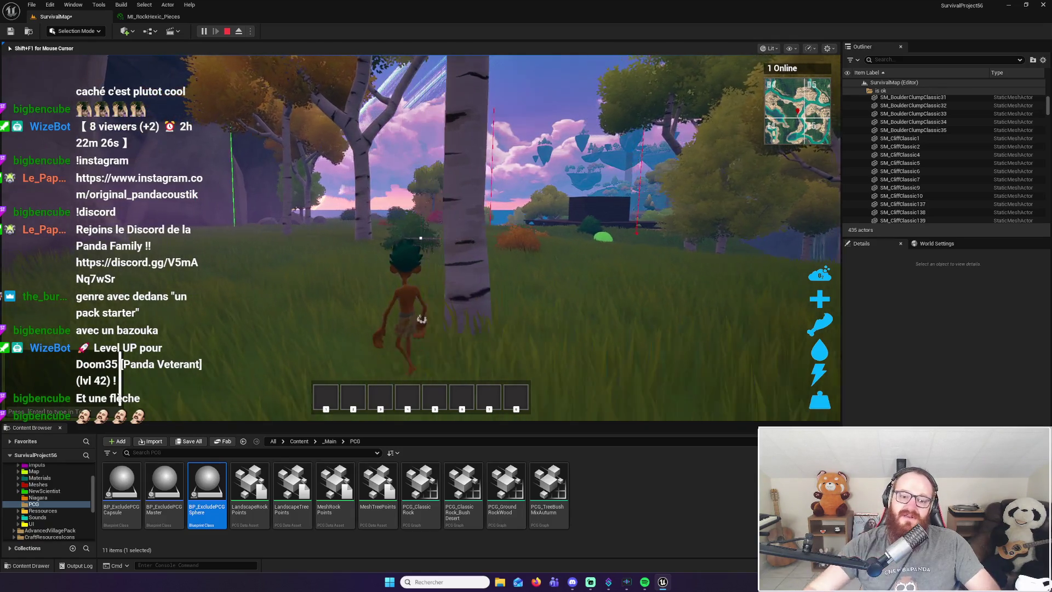
key("i")
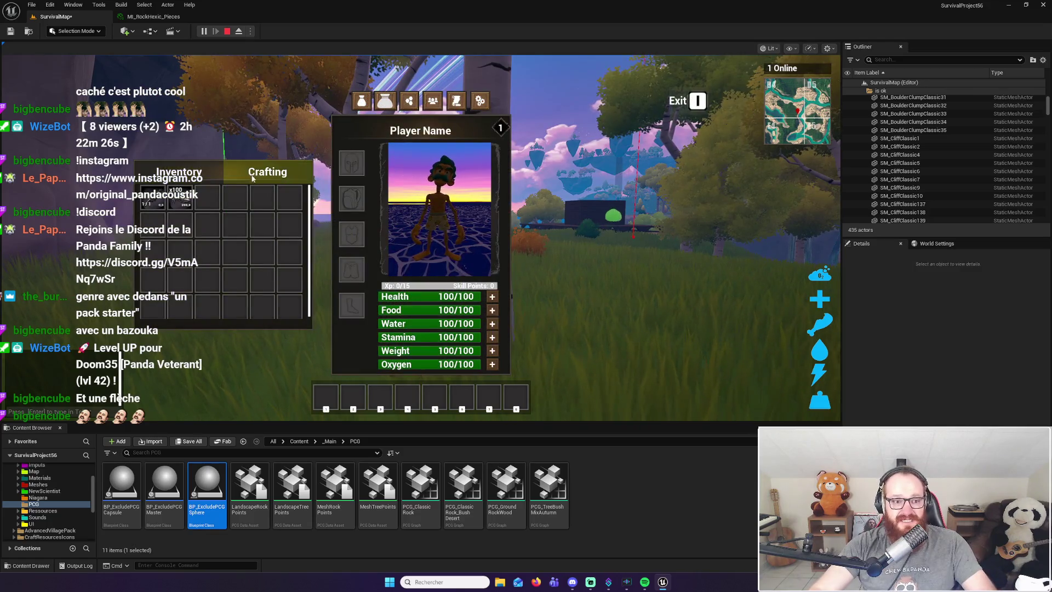
mouse_move(145, 204)
left_mouse_down()
mouse_move(162, 398)
mouse_move(325, 397)
left_mouse_up()
Close the inventory, walk into the field, and fire the bazooka at the wooden platform
key("i")
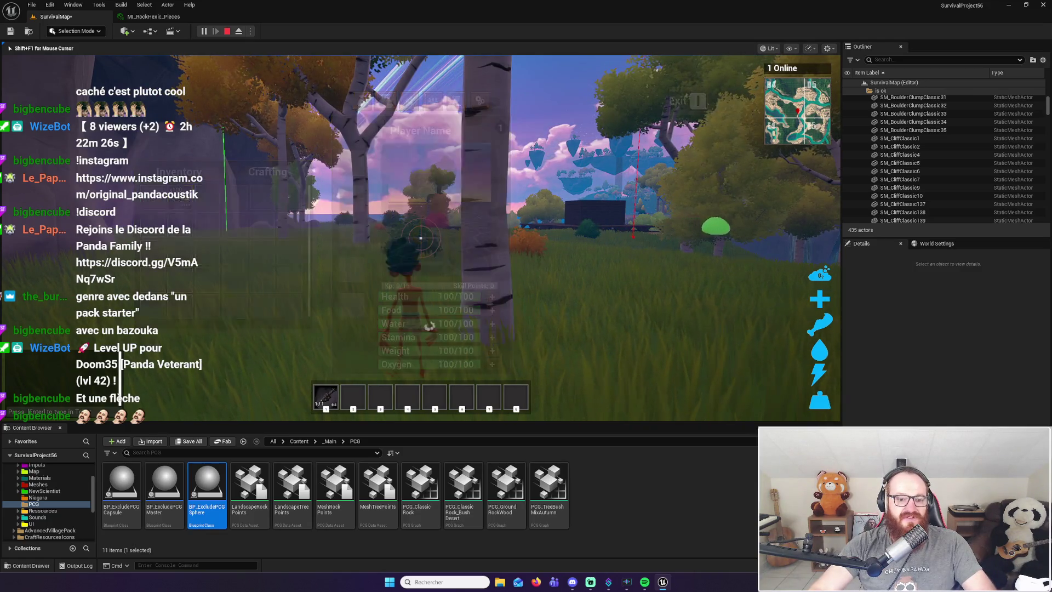
key("w")
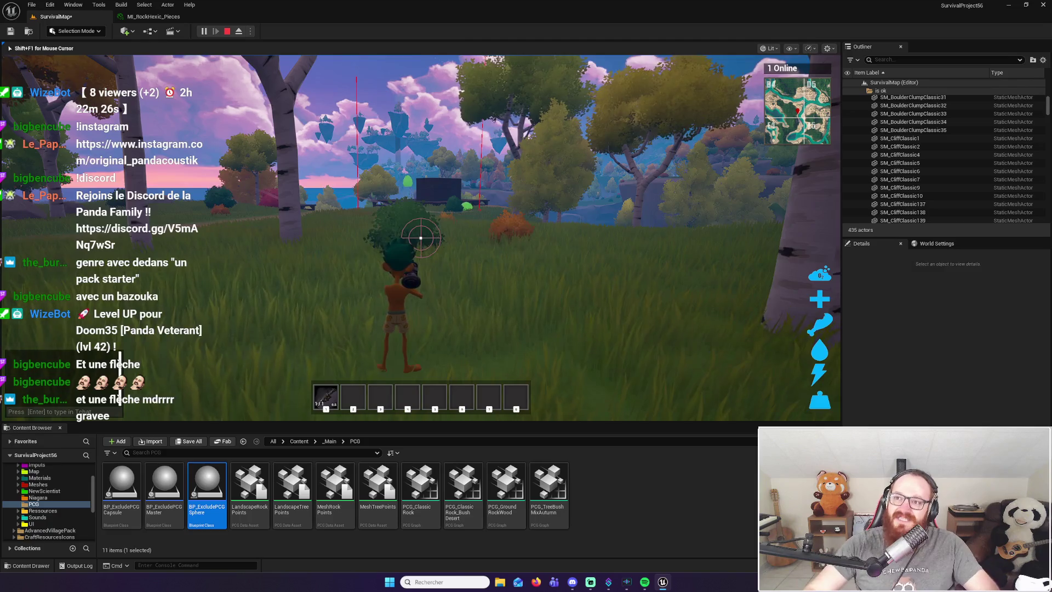
key("w")
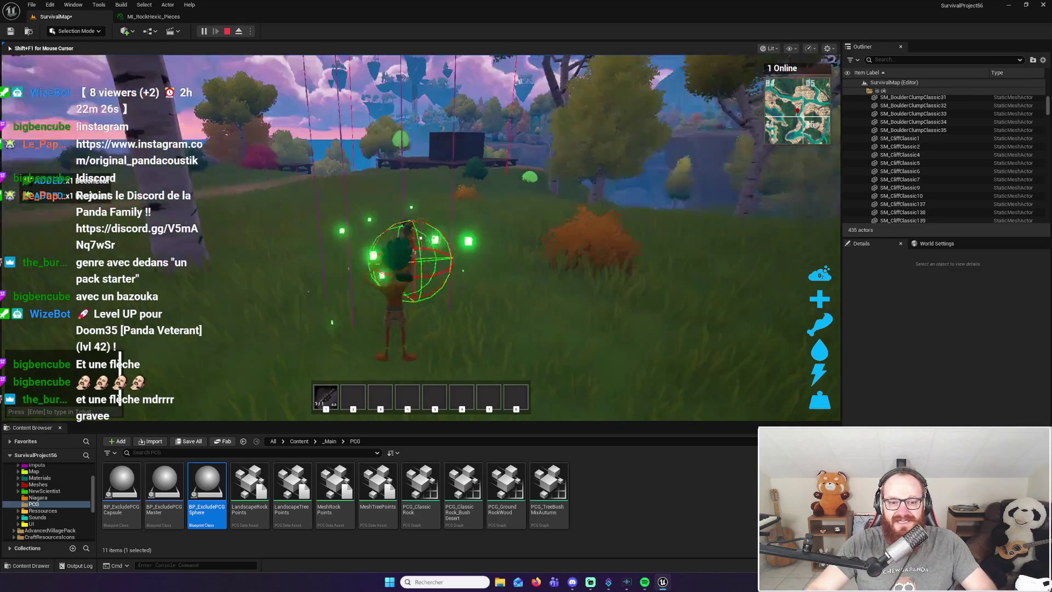
key("w")
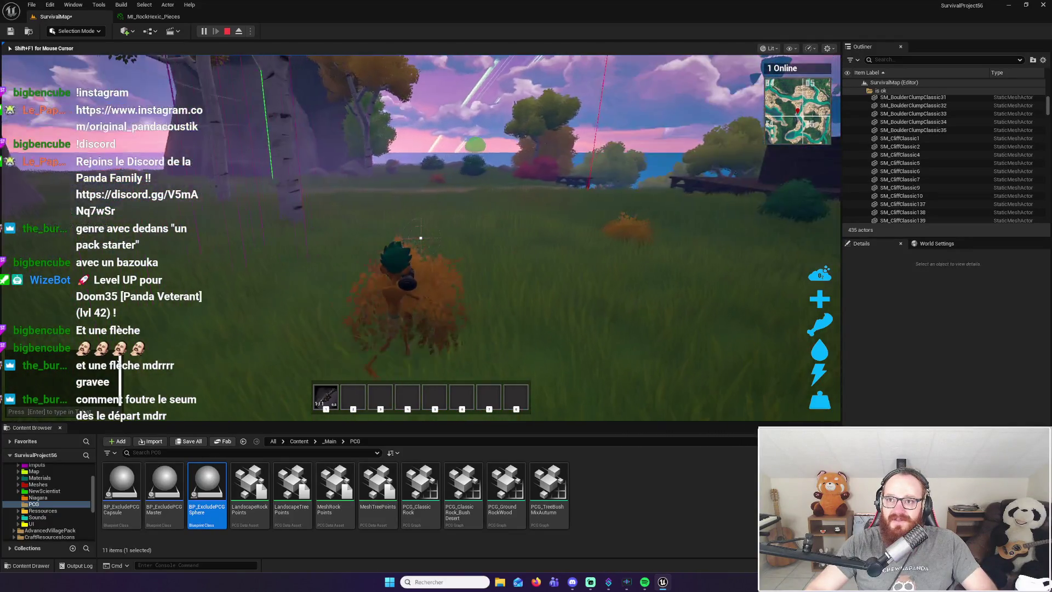
key("w")
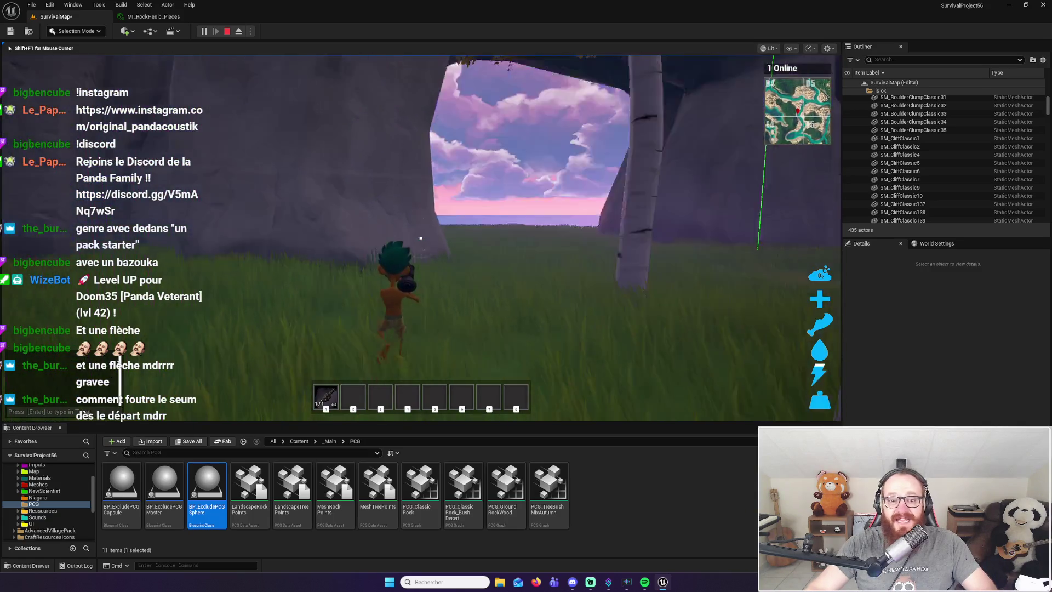
key("w")
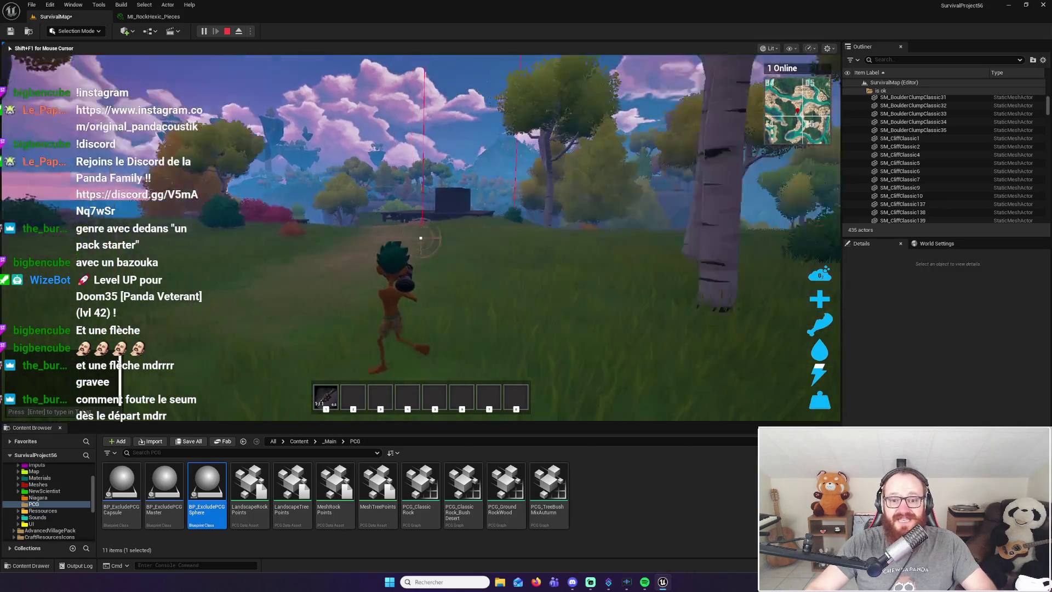
left_click(421, 237)
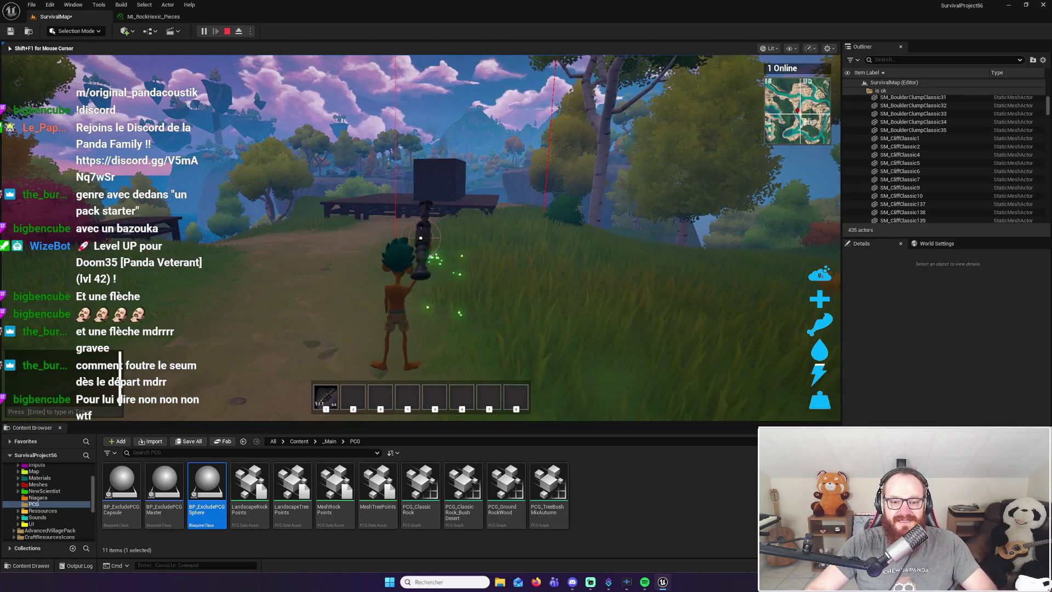
Run across the platform to the bush by the cliff and hit it twice for beech leaves
key("w")
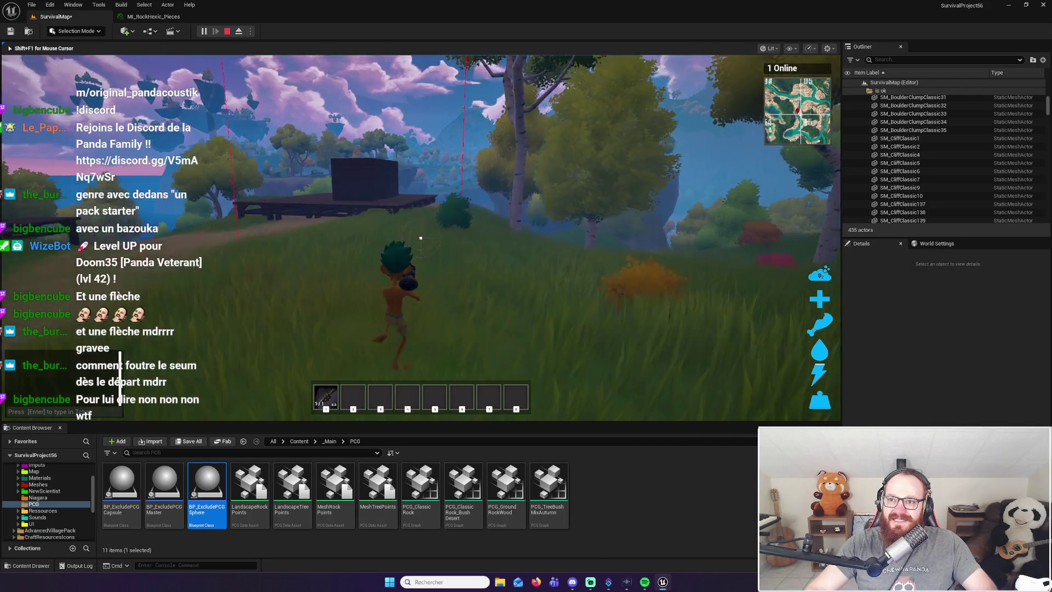
key("w")
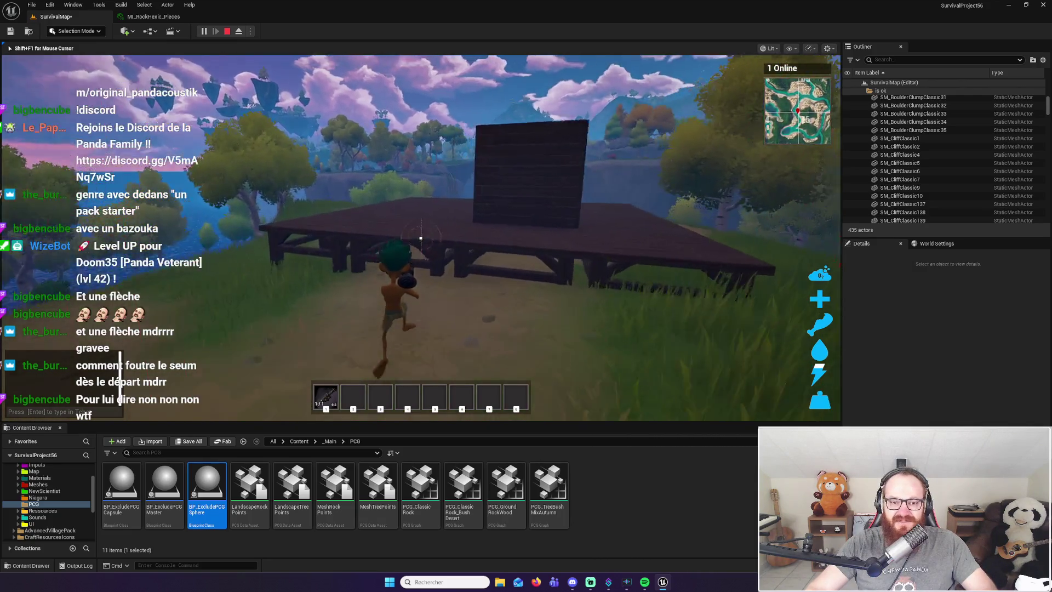
key("w")
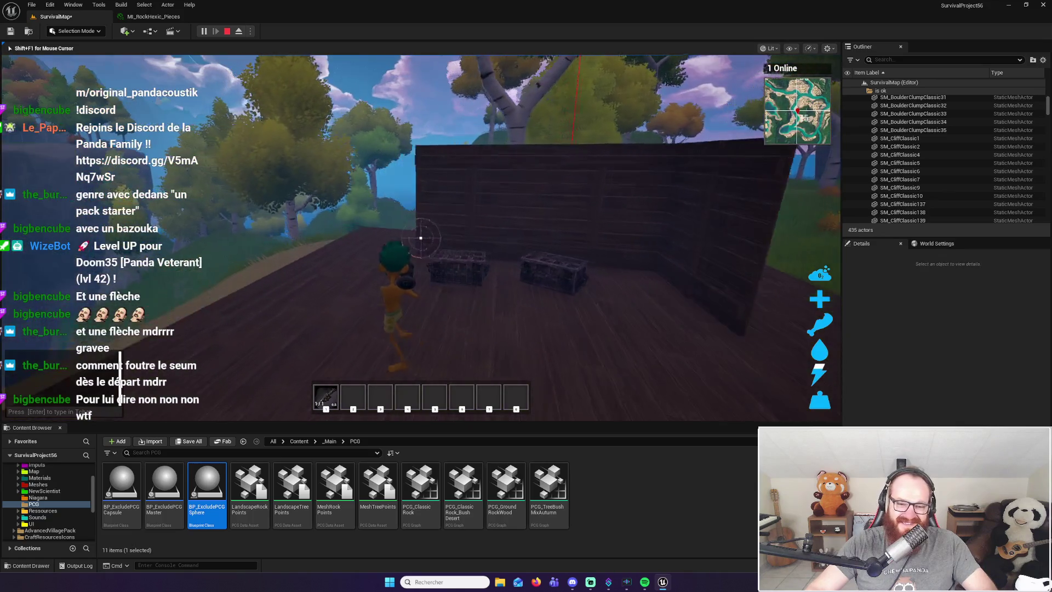
key("w")
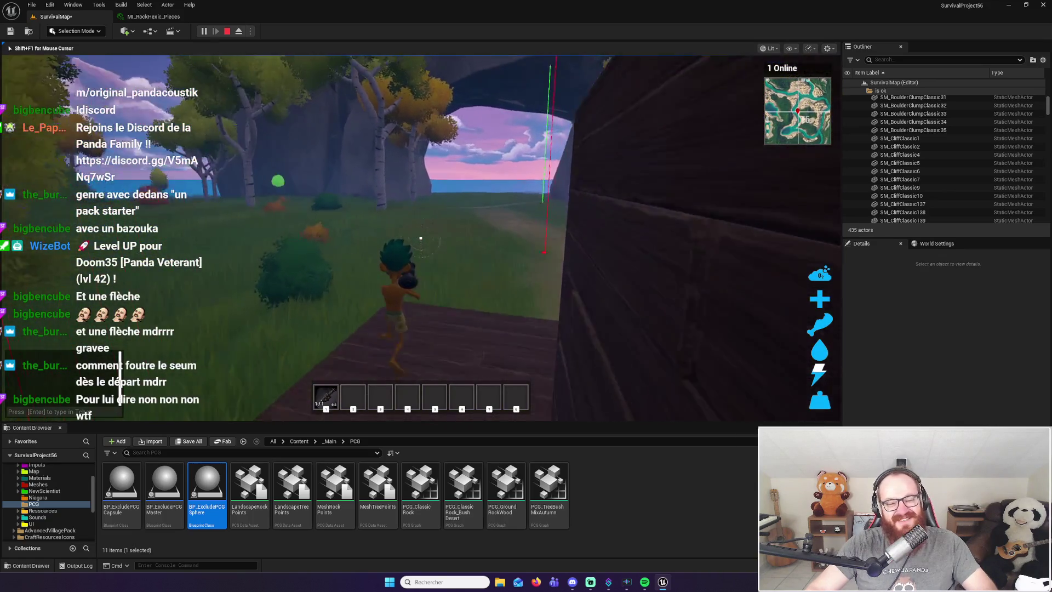
key("w")
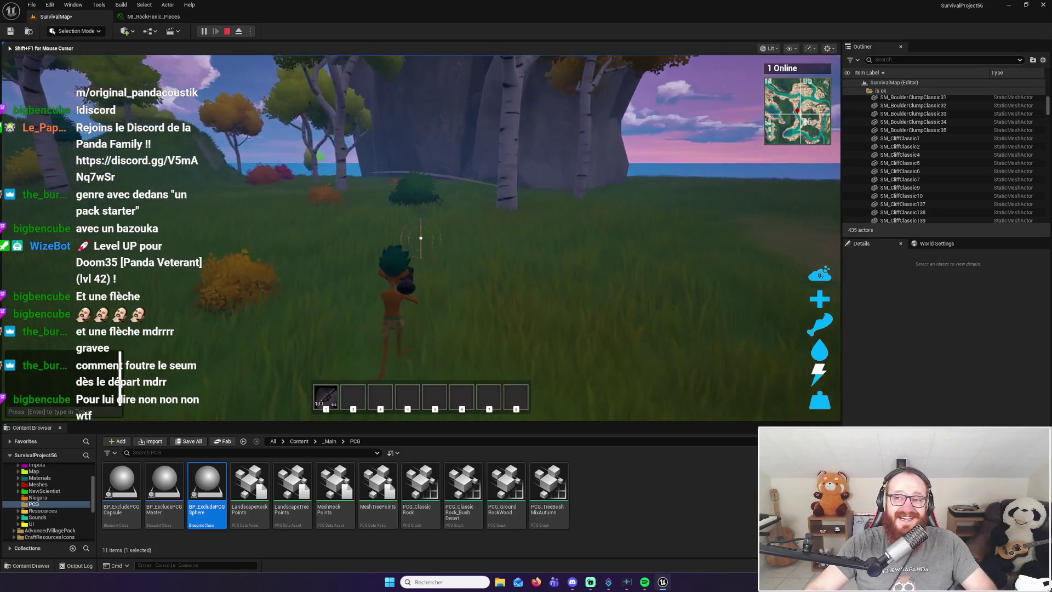
key("w")
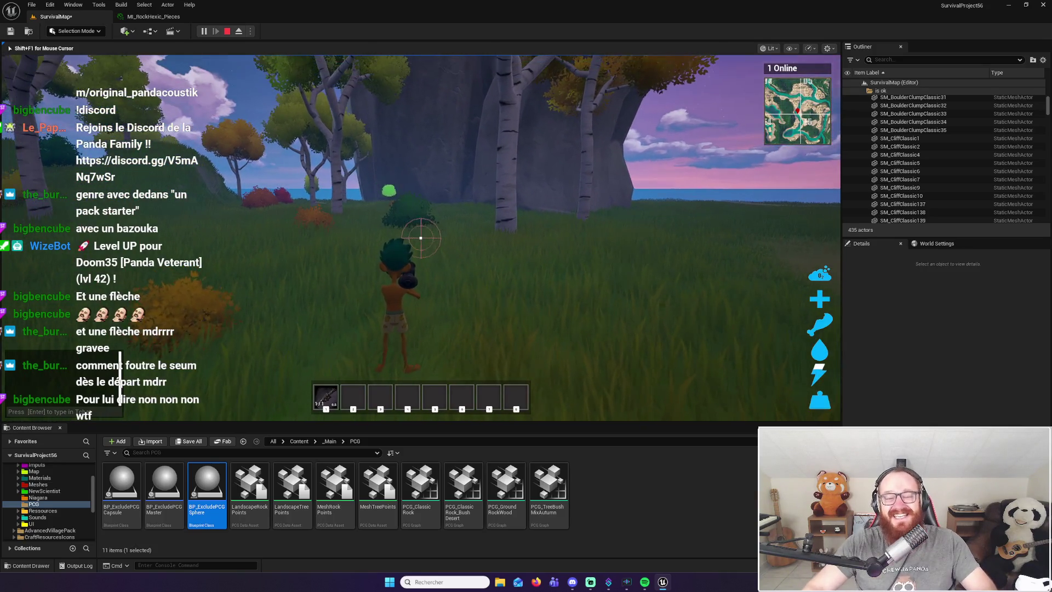
left_click(421, 238)
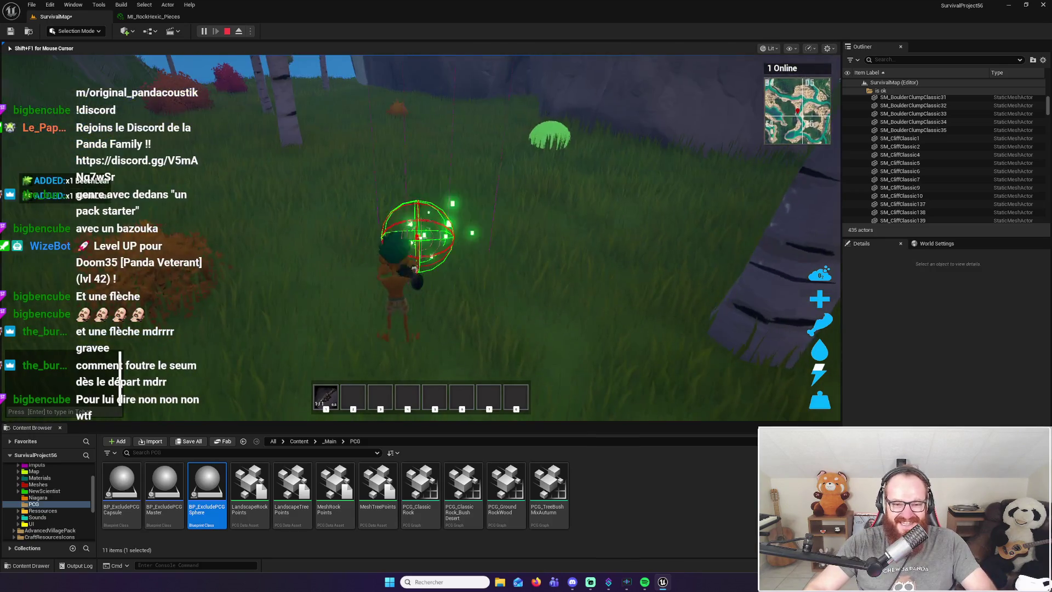
left_click(420, 238)
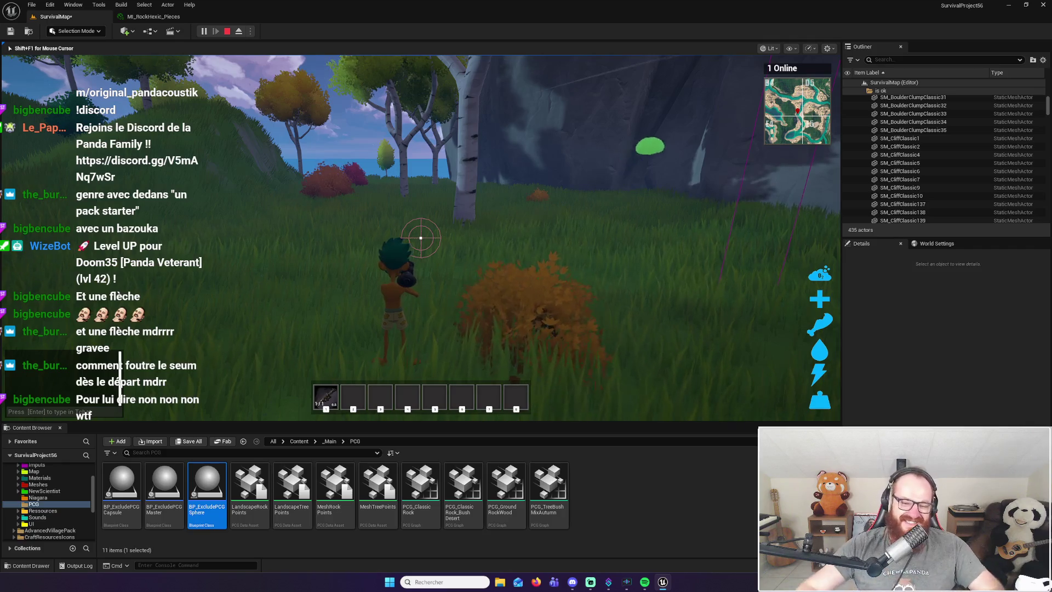
Open the inventory, scroll through the Crafting recipes, then return to the Inventory tab
key("i")
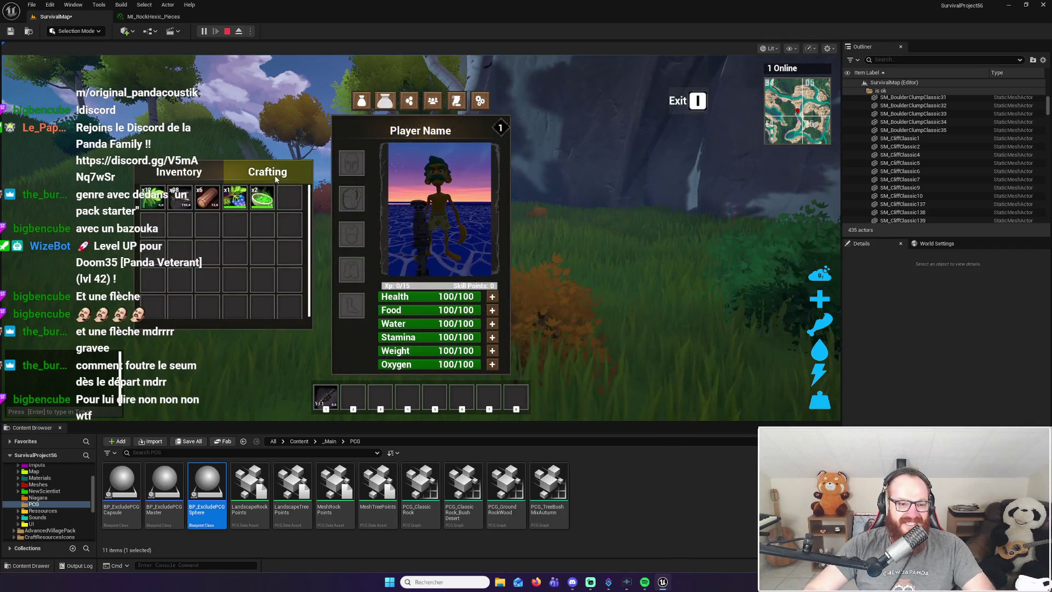
left_click(272, 174)
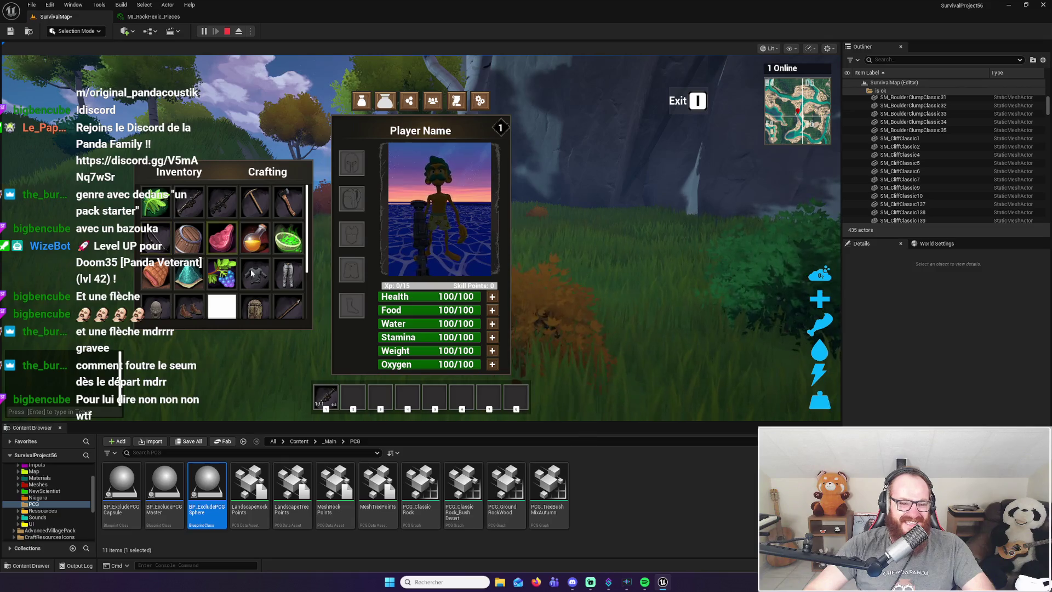
scroll(257, 225, "down", 1)
scroll(257, 225, "down", 1)
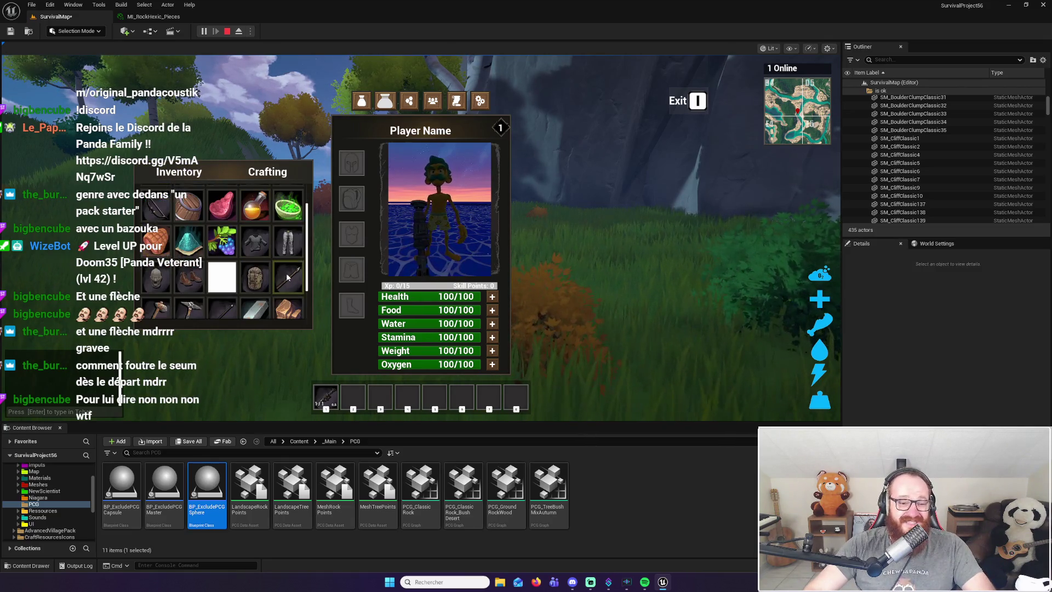
scroll(285, 280, "down", 1)
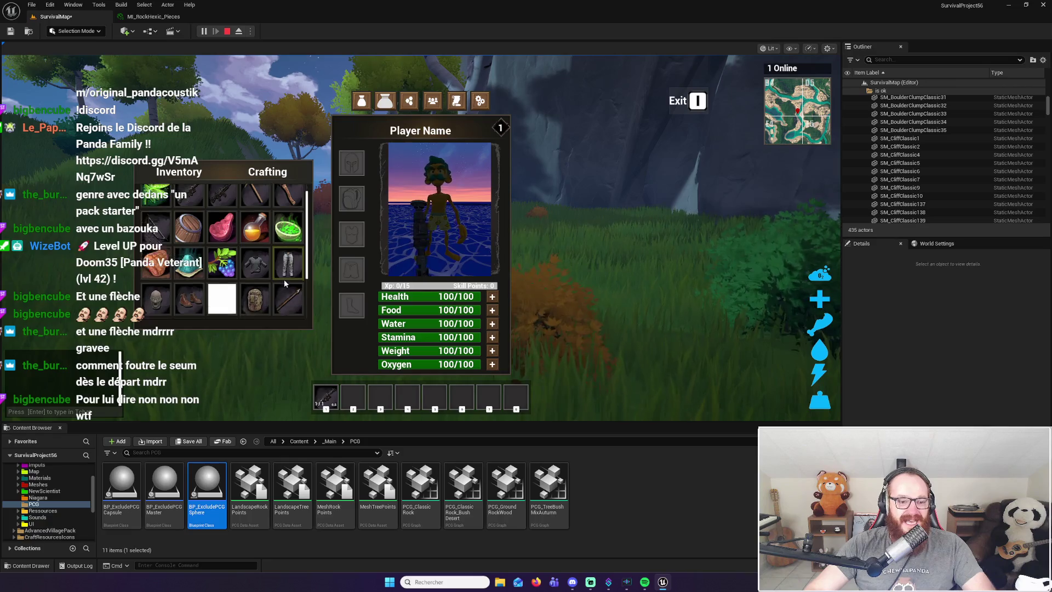
left_click(179, 172)
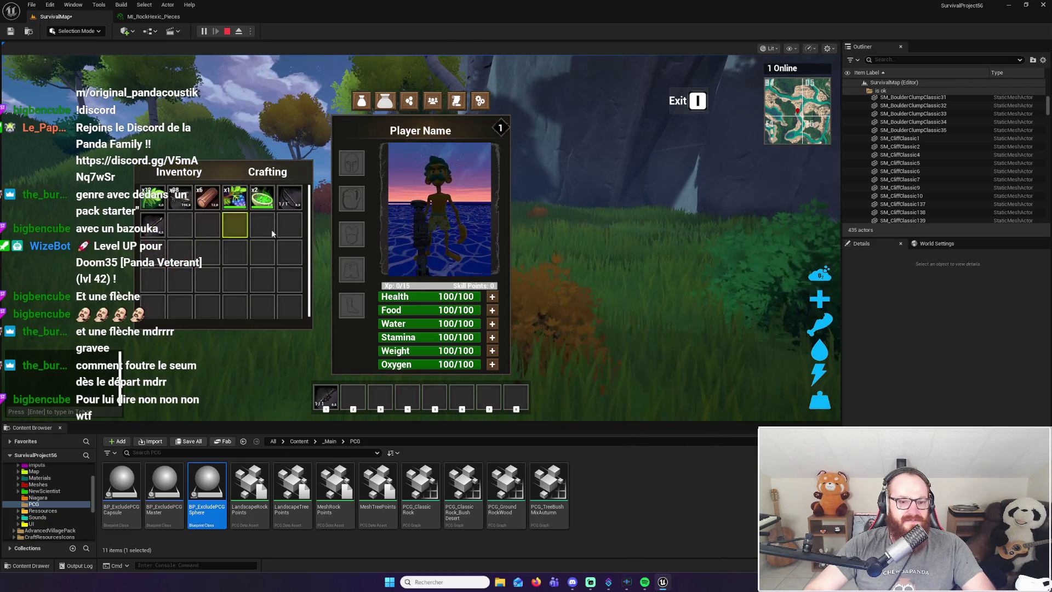
Put the bow in the second hotbar slot and shoot an arrow into a birch tree
key("2")
key("i")
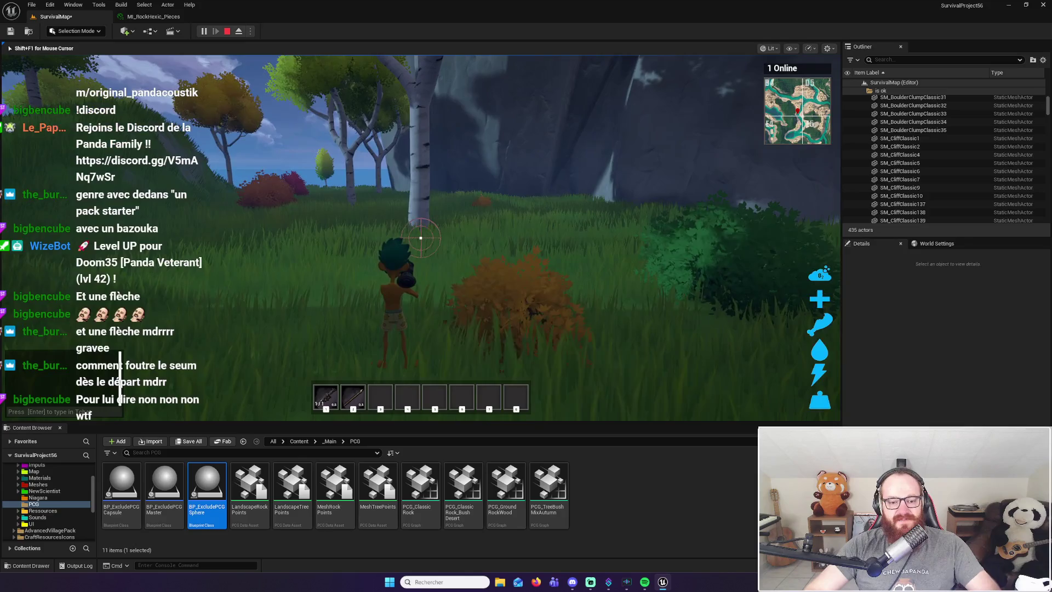
key("w")
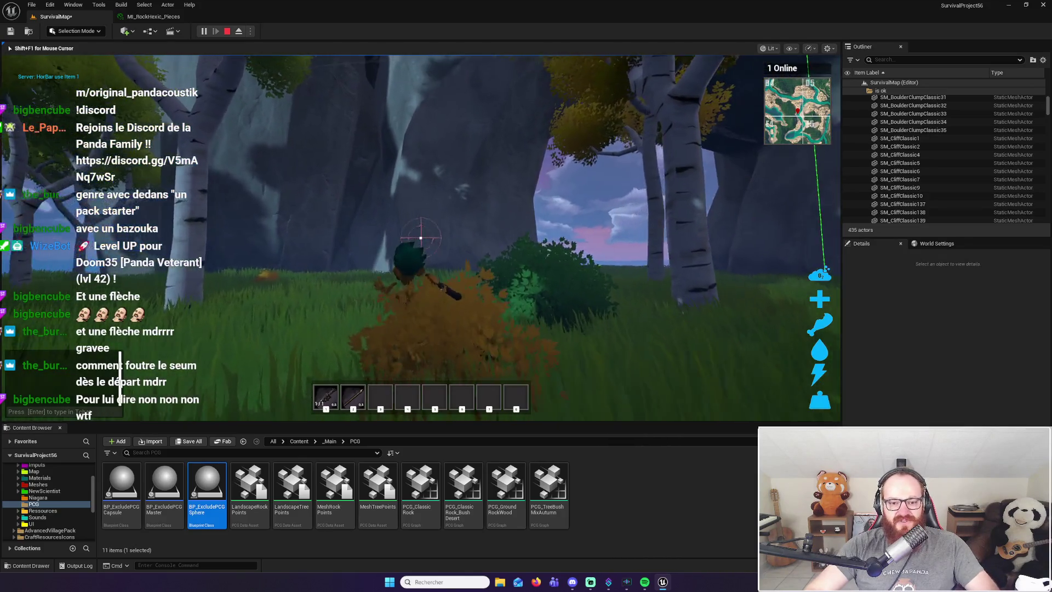
key("w")
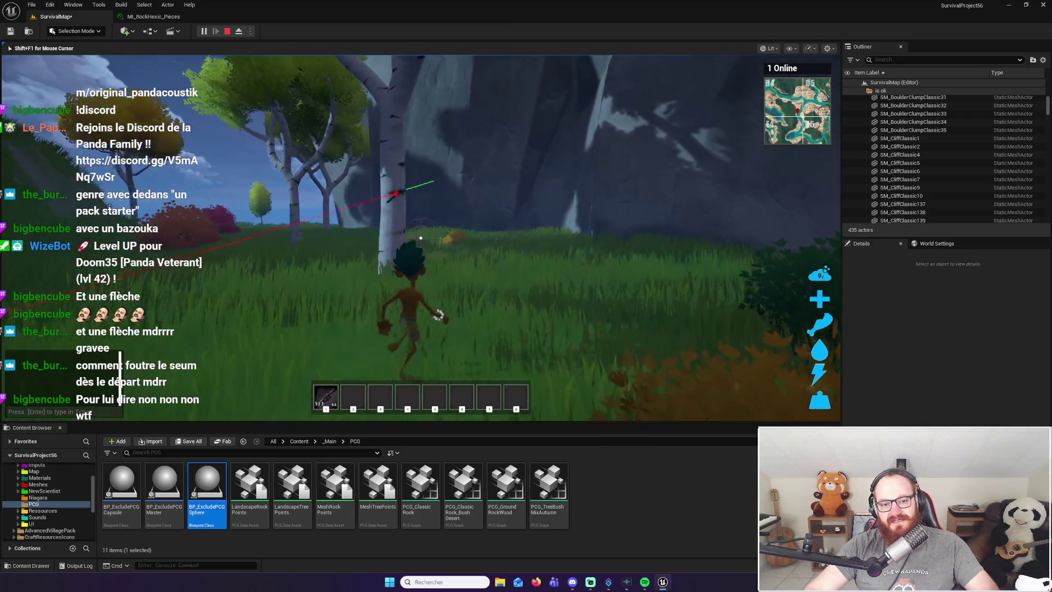
left_click(420, 238)
Walk across the meadow toward the houses and close the inventory panel
key("w")
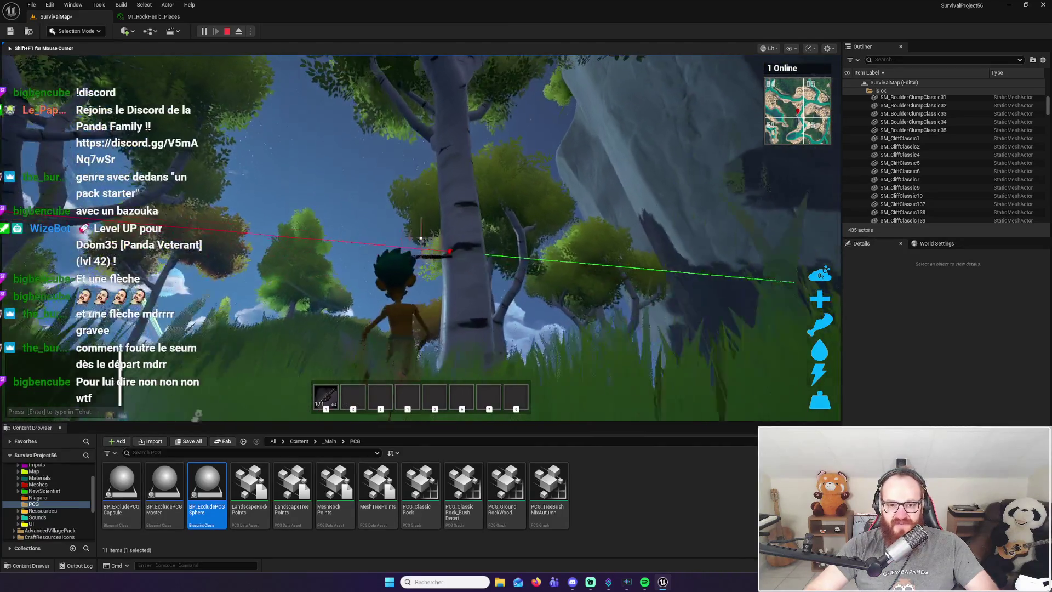
key("w")
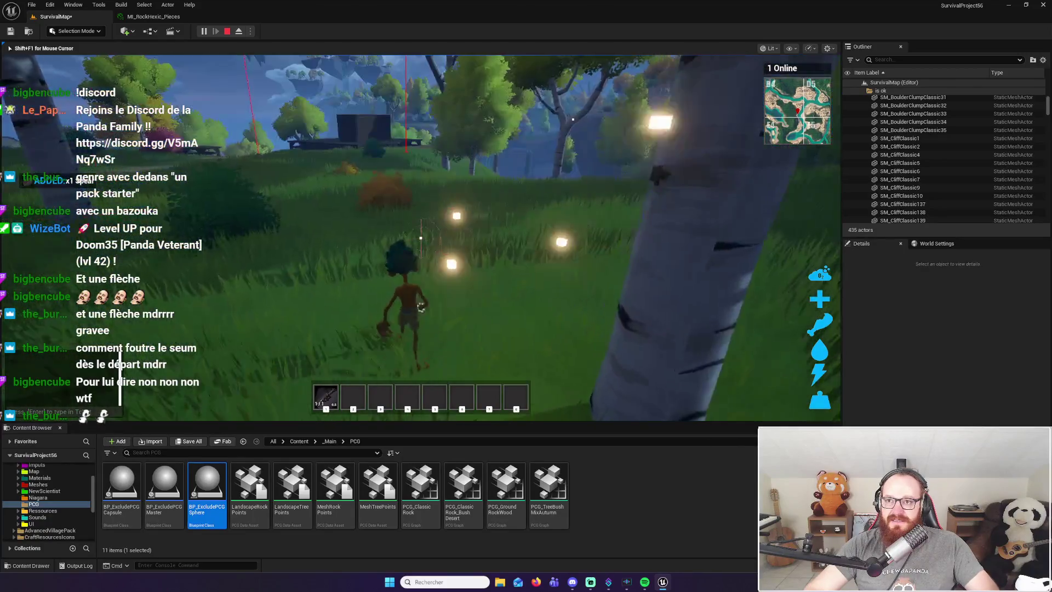
key("w")
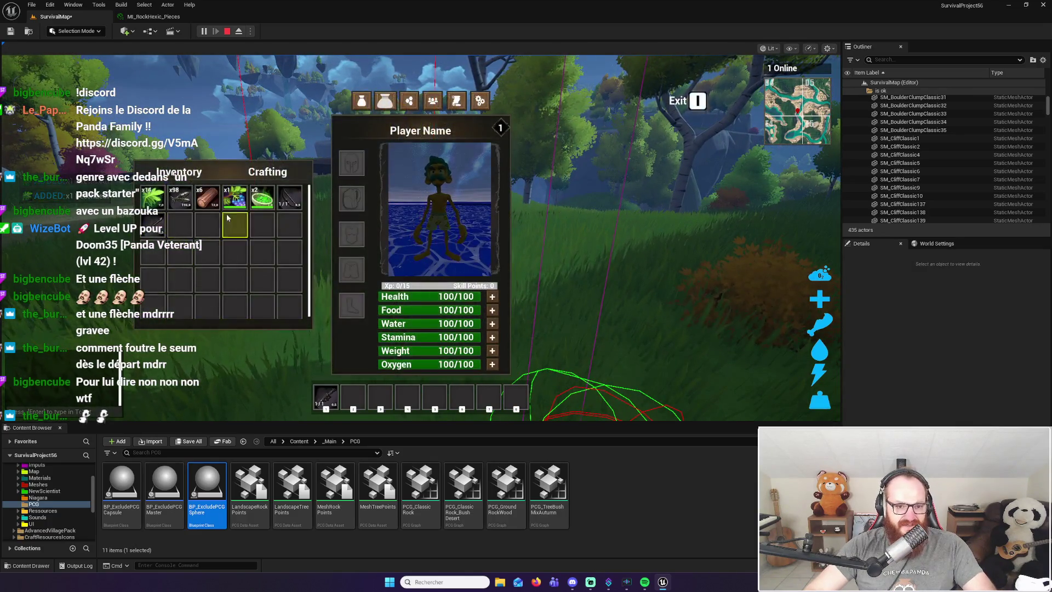
key("i")
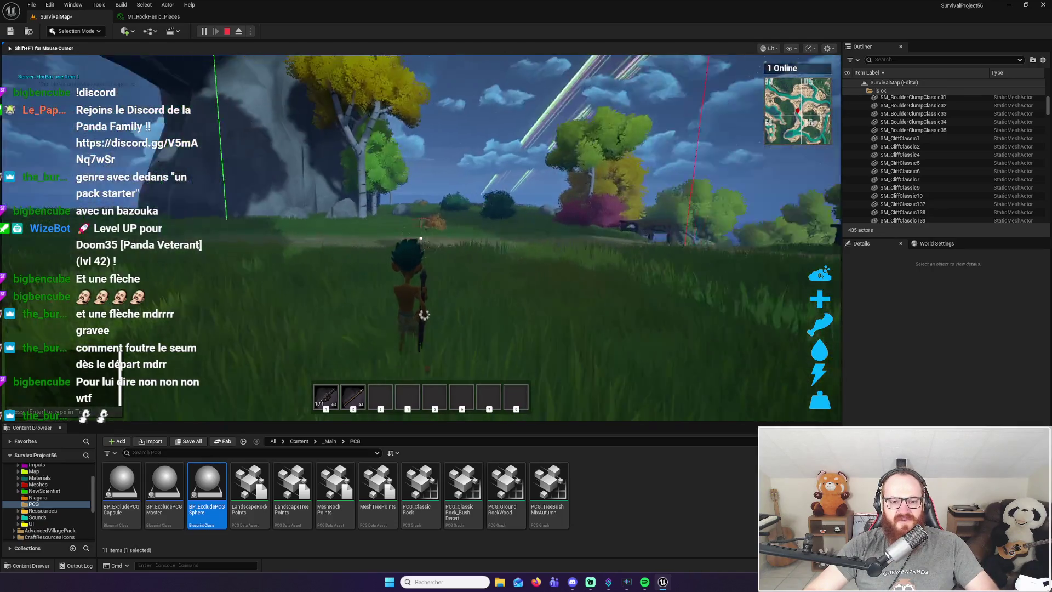
Climb the birch trunk by the cliff, then drop down and harvest a bush
key("w")
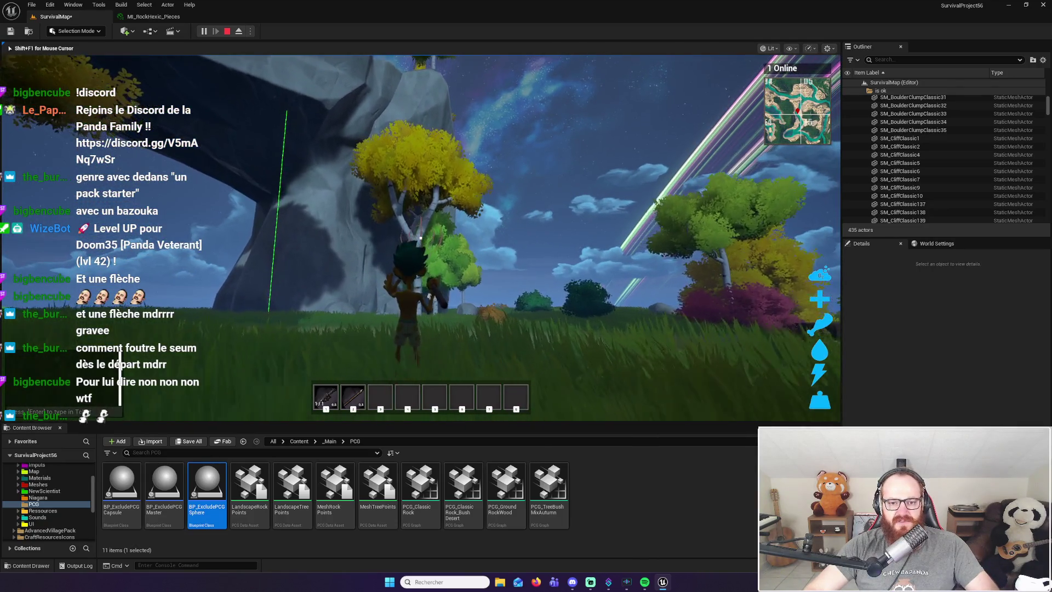
key("w")
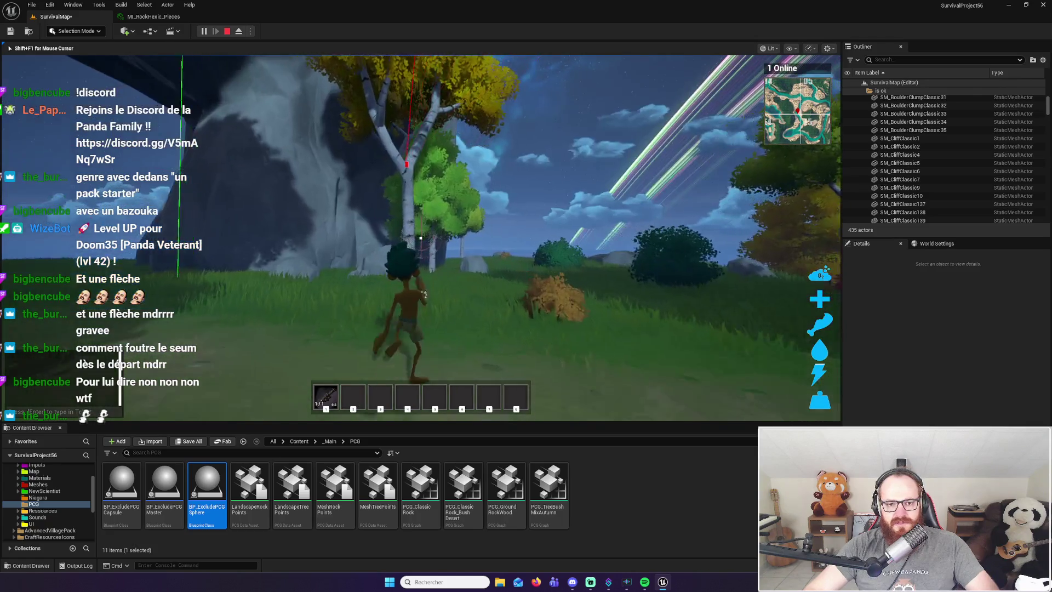
key("w")
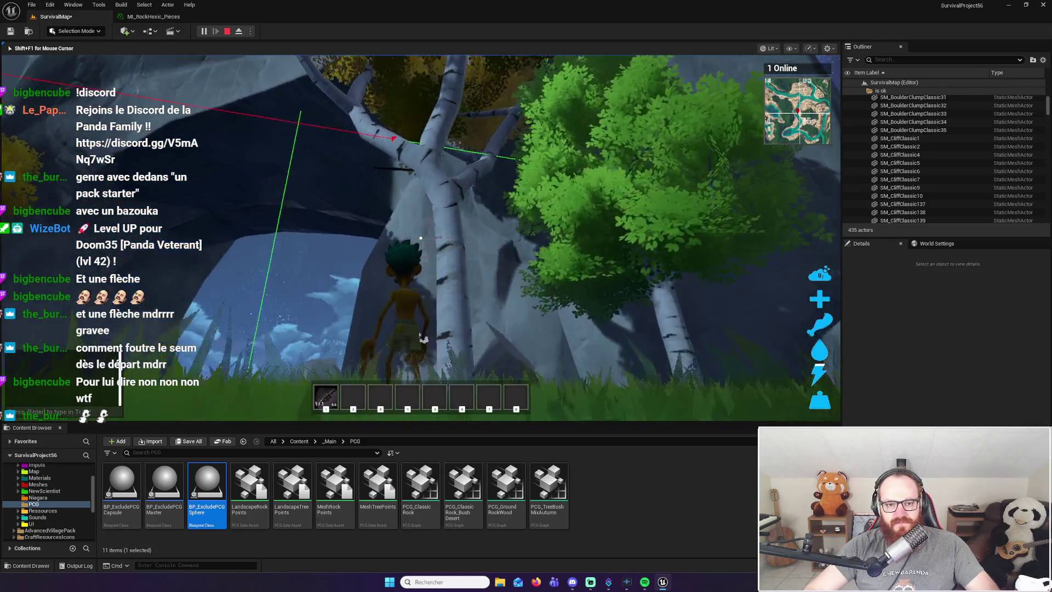
key("w")
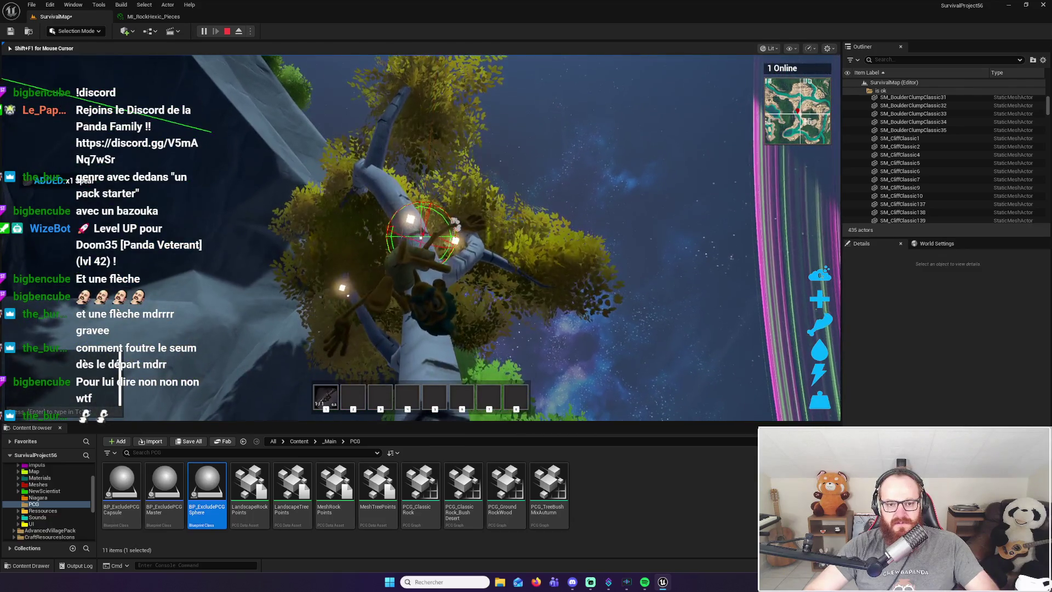
key("w")
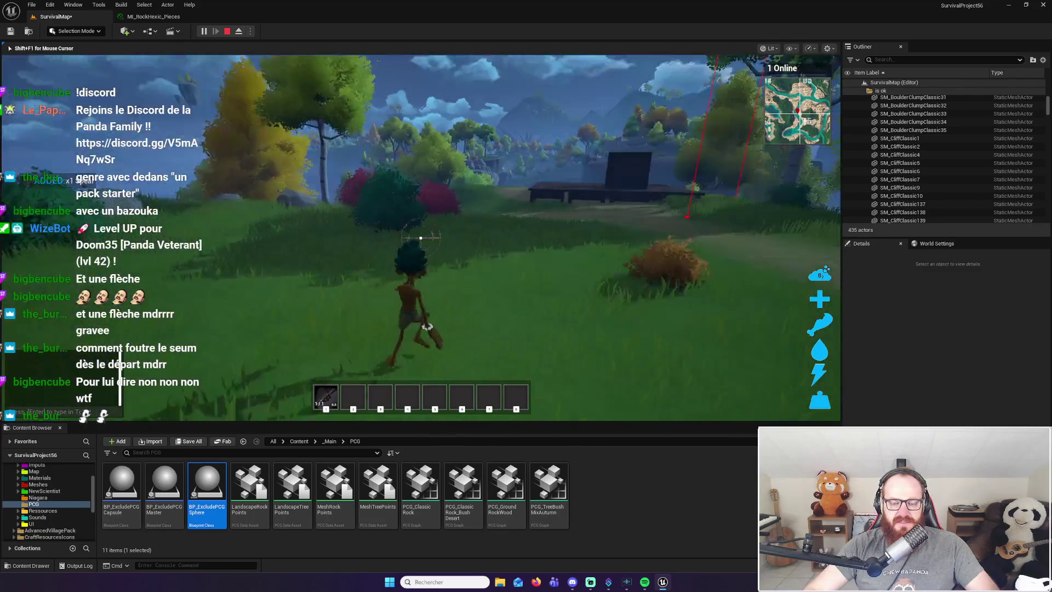
key("w")
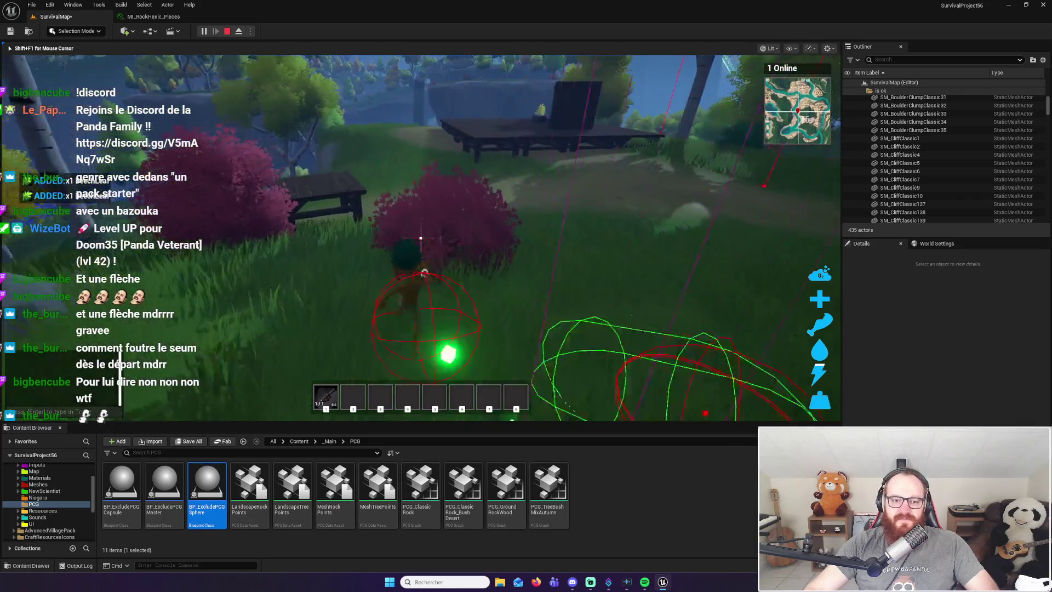
key("w")
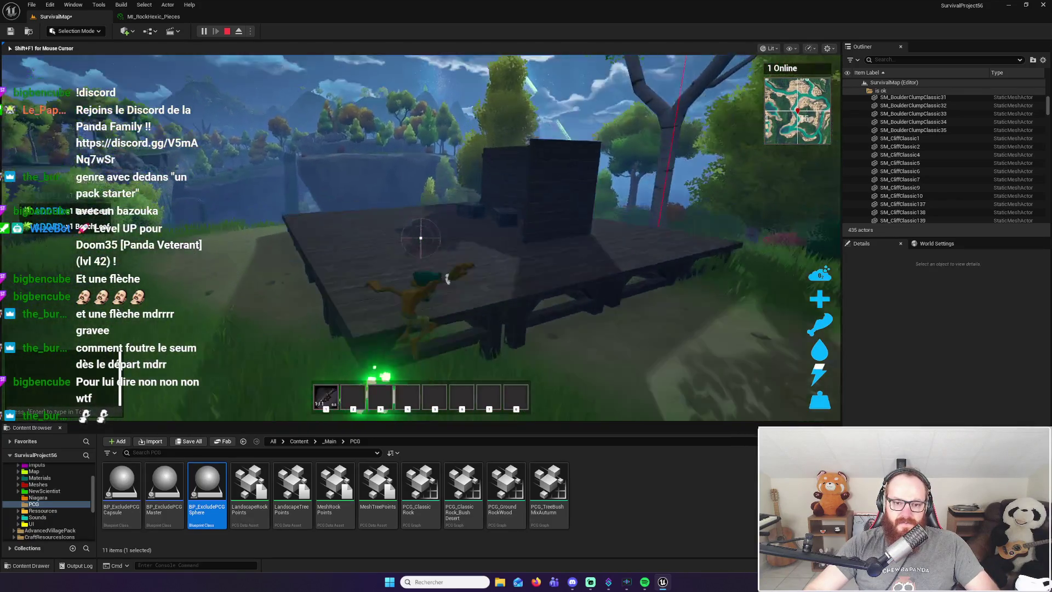
key("e")
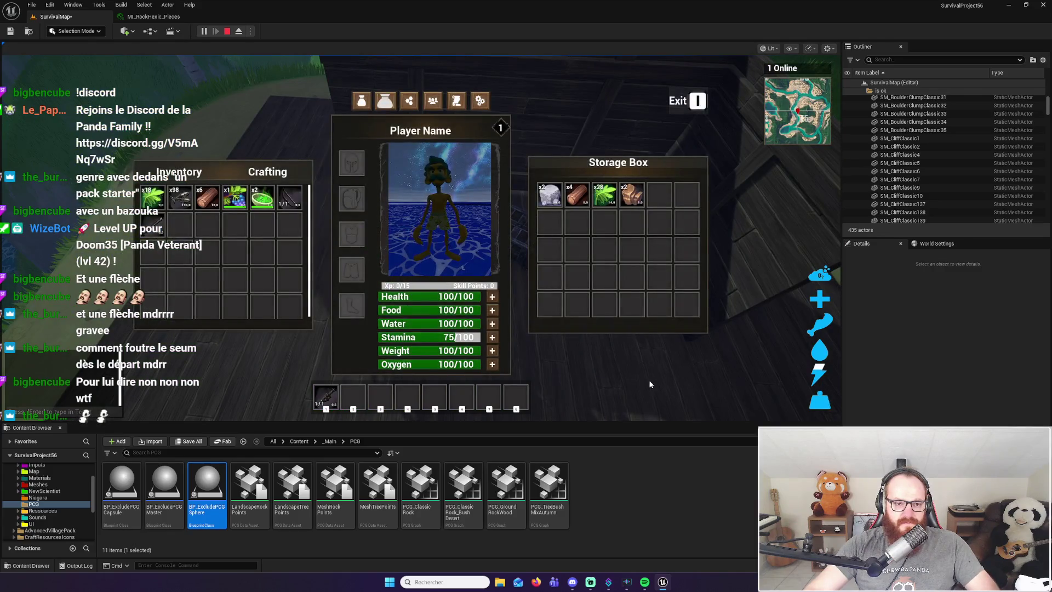
key("e")
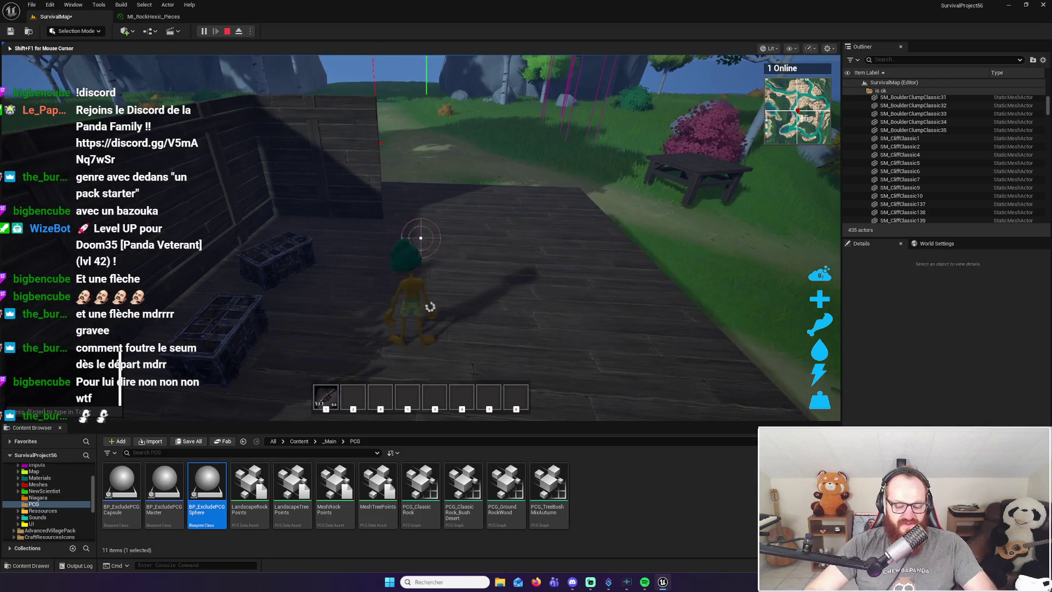
key("i")
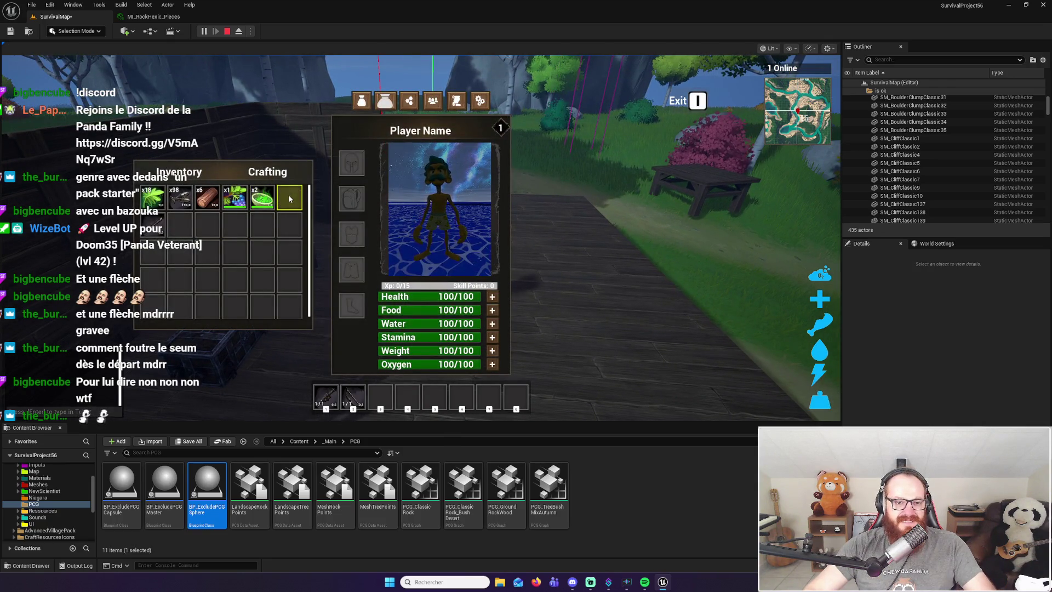
key("i")
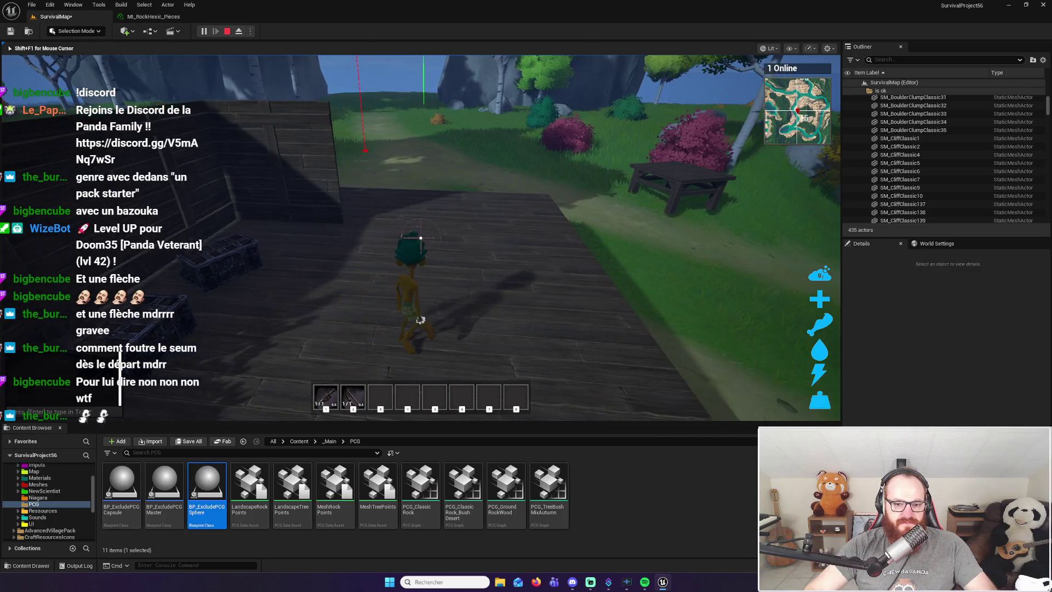
key("w")
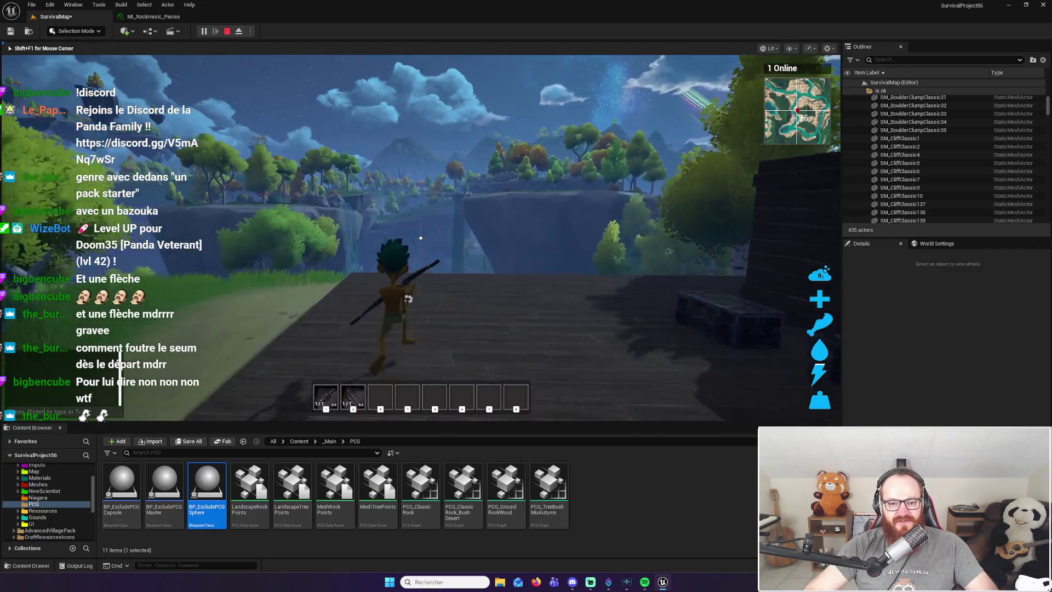
mouse_move(421, 237)
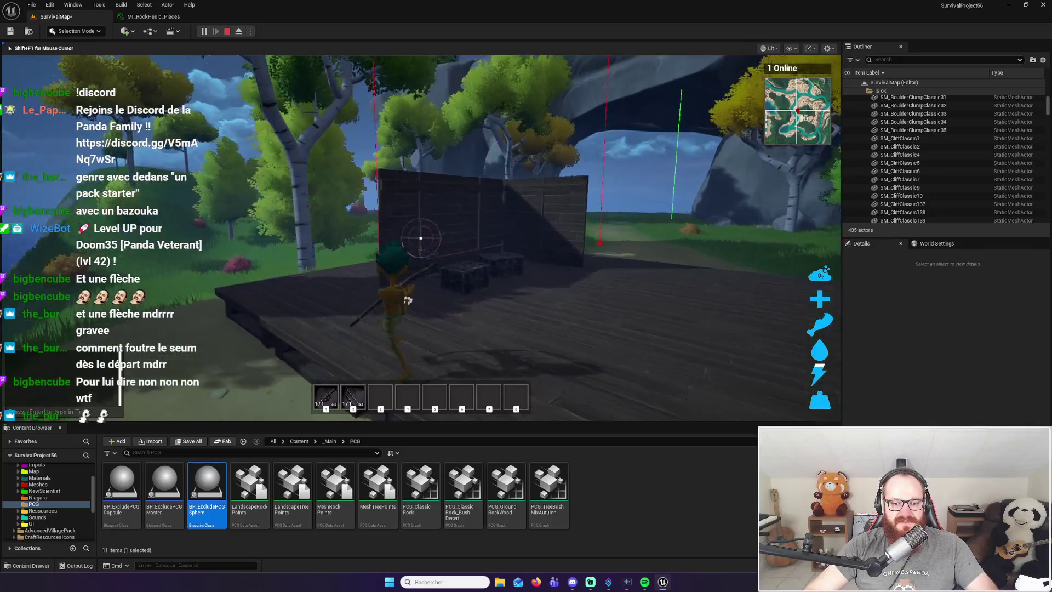
key("w")
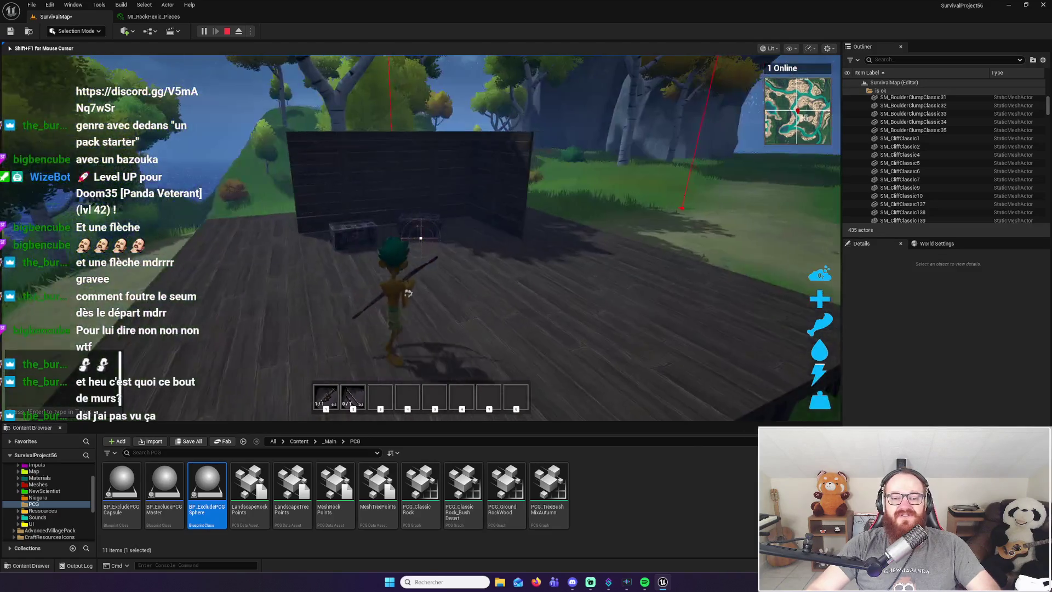
key("w")
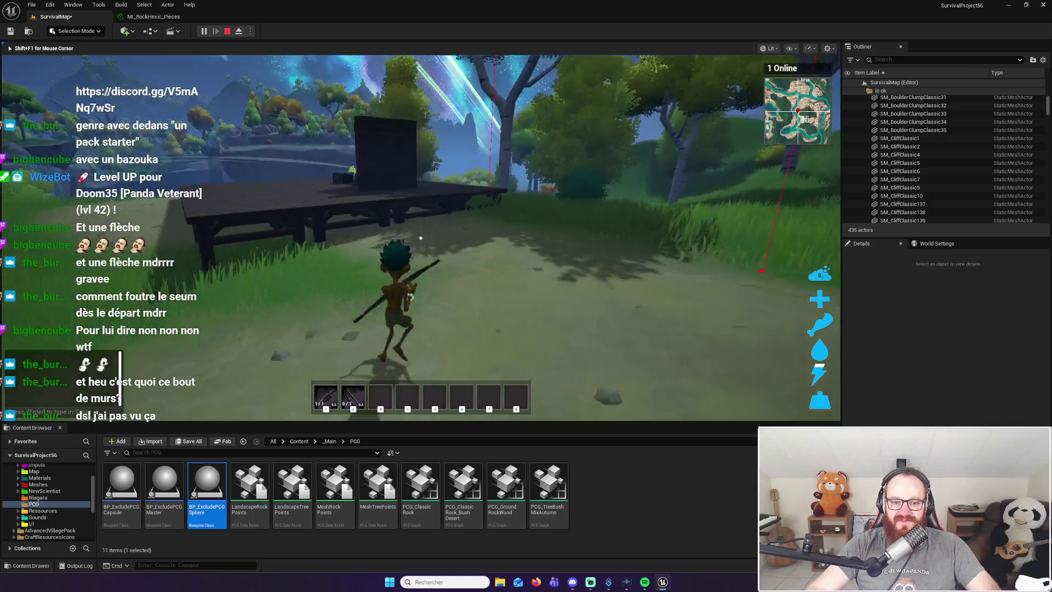
key("w")
key("space")
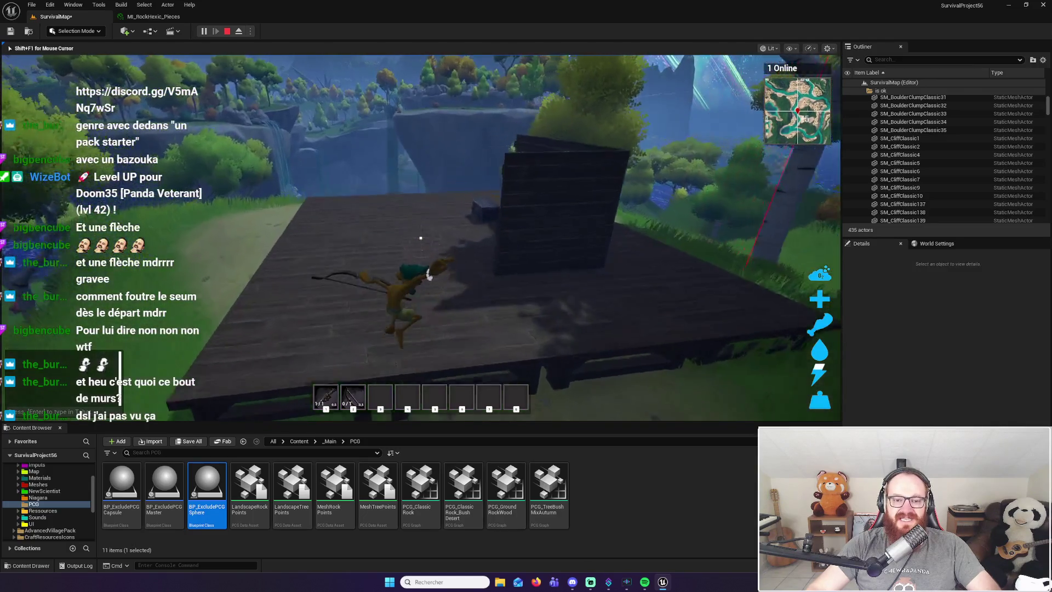
key("w")
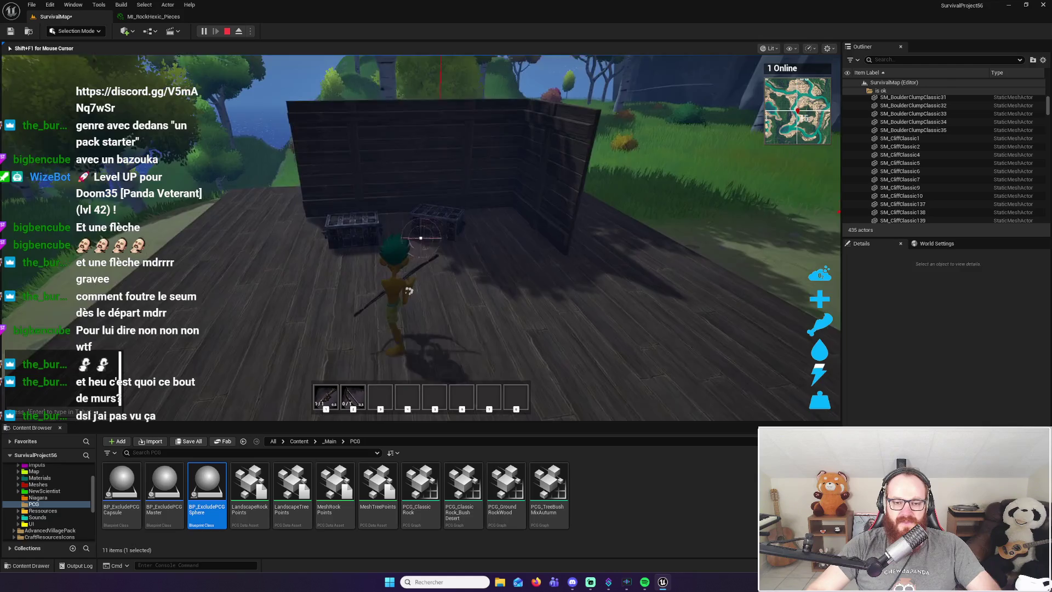
key("e")
key("i")
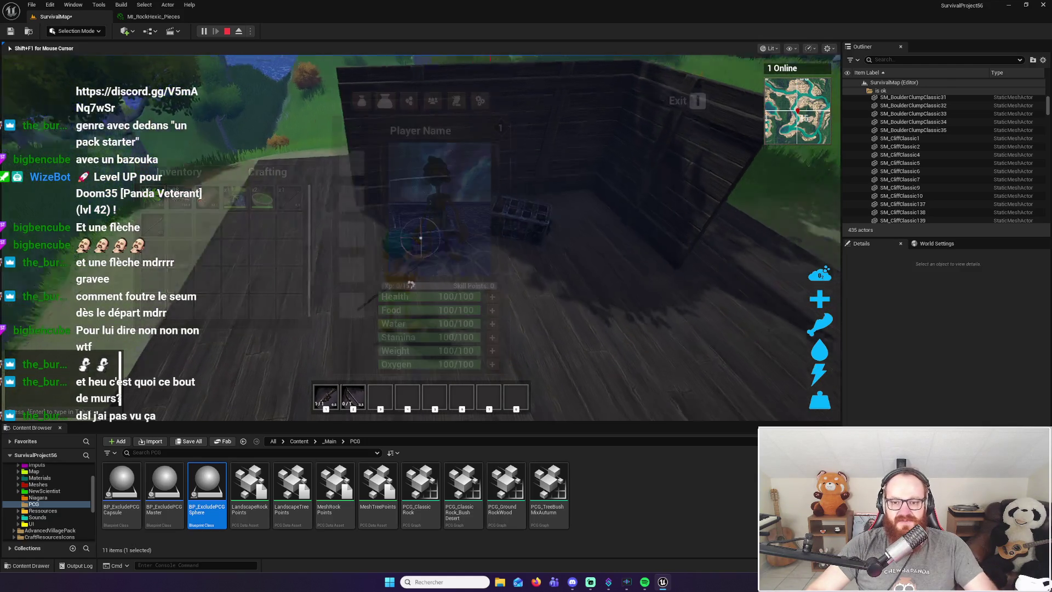
key("e")
key("e")
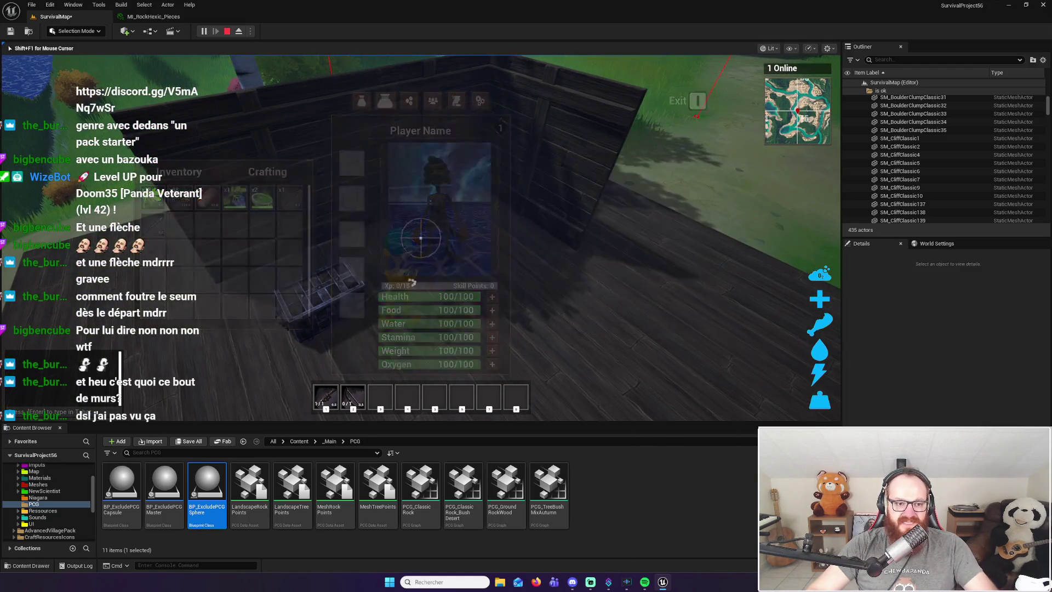
key("w")
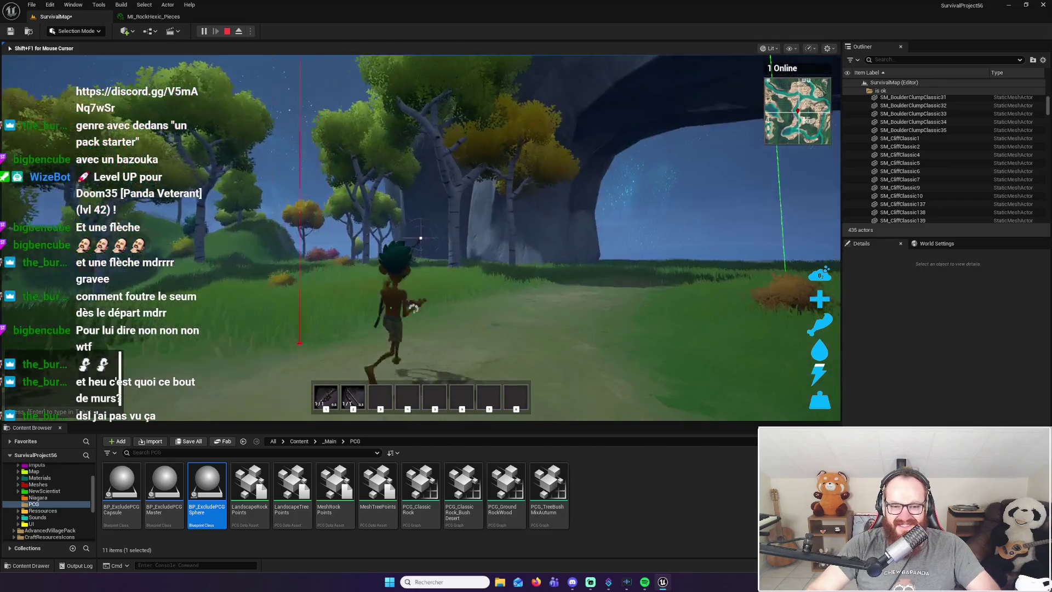
right_click(421, 238)
key("w")
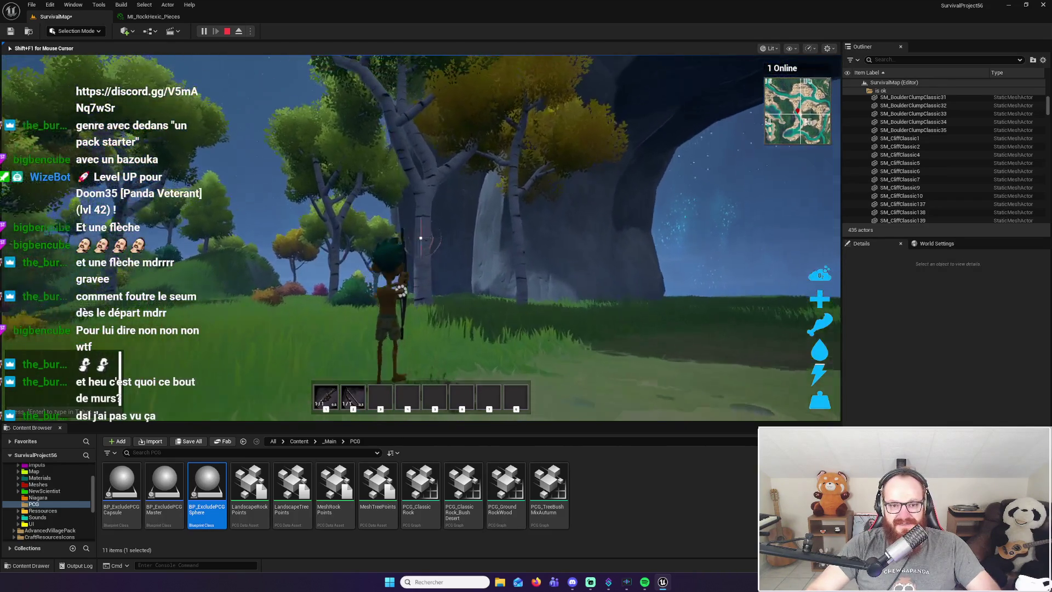
left_click(420, 237)
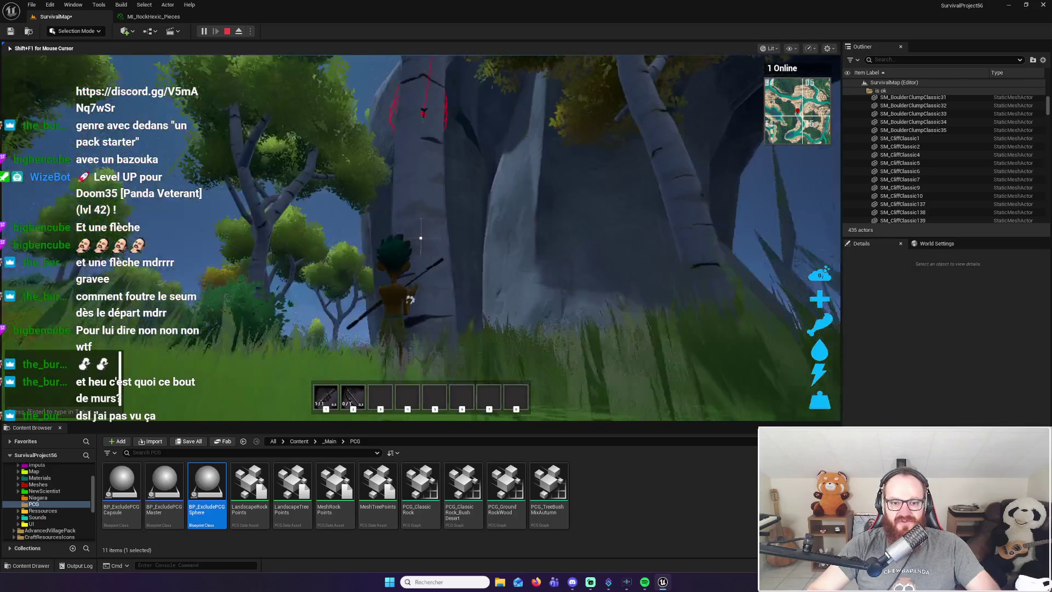
right_click(421, 238)
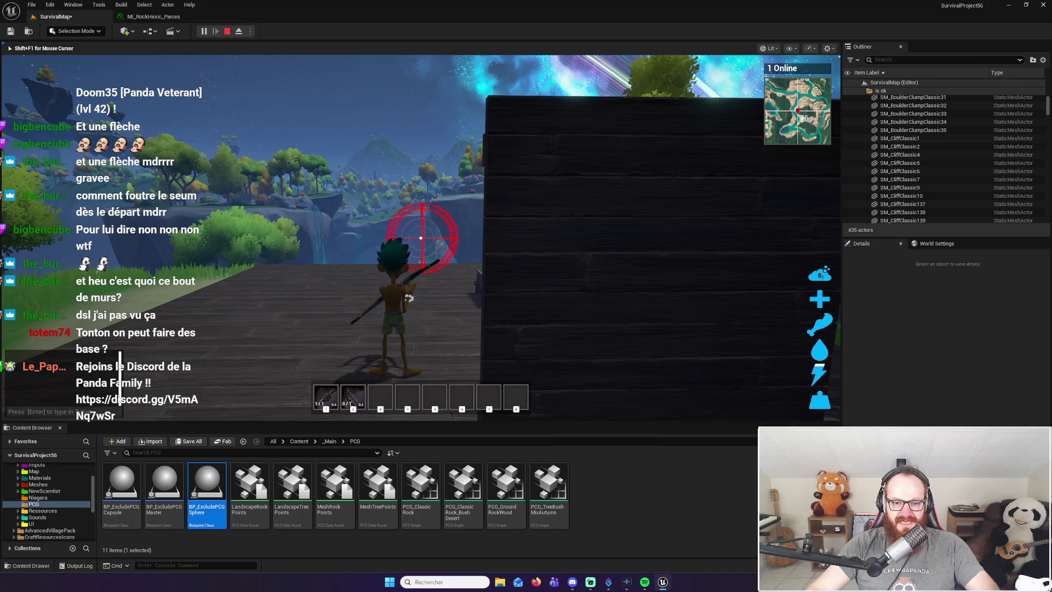
key("d")
key("w")
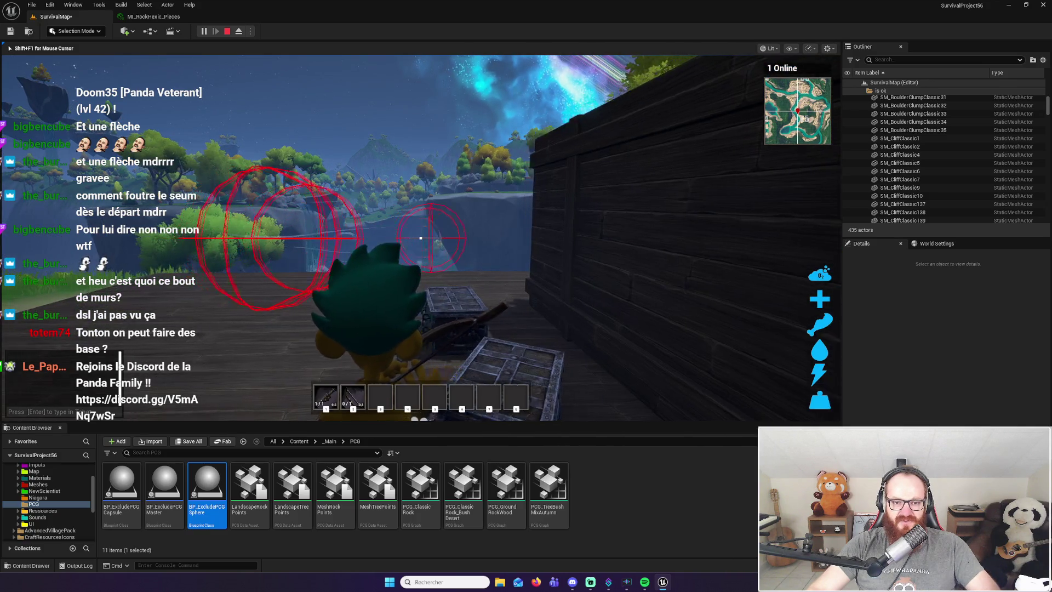
key("w")
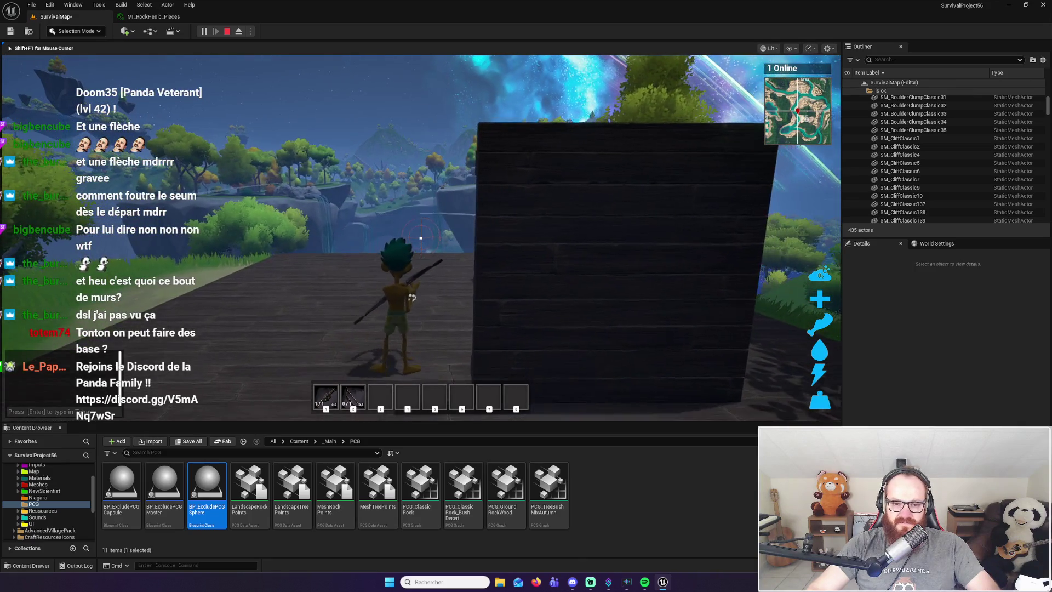
right_click(421, 238)
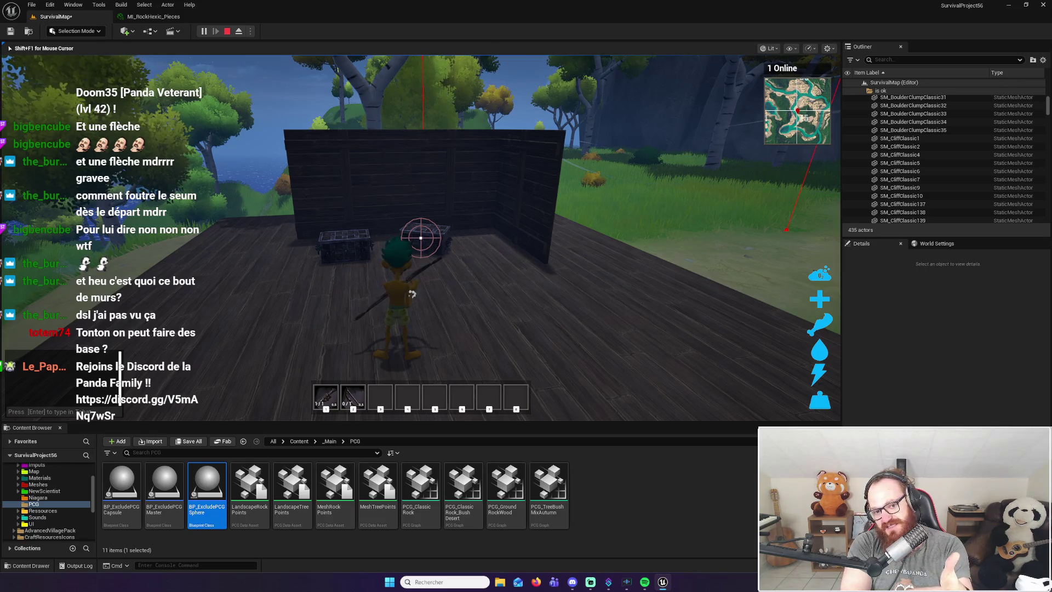
key("w")
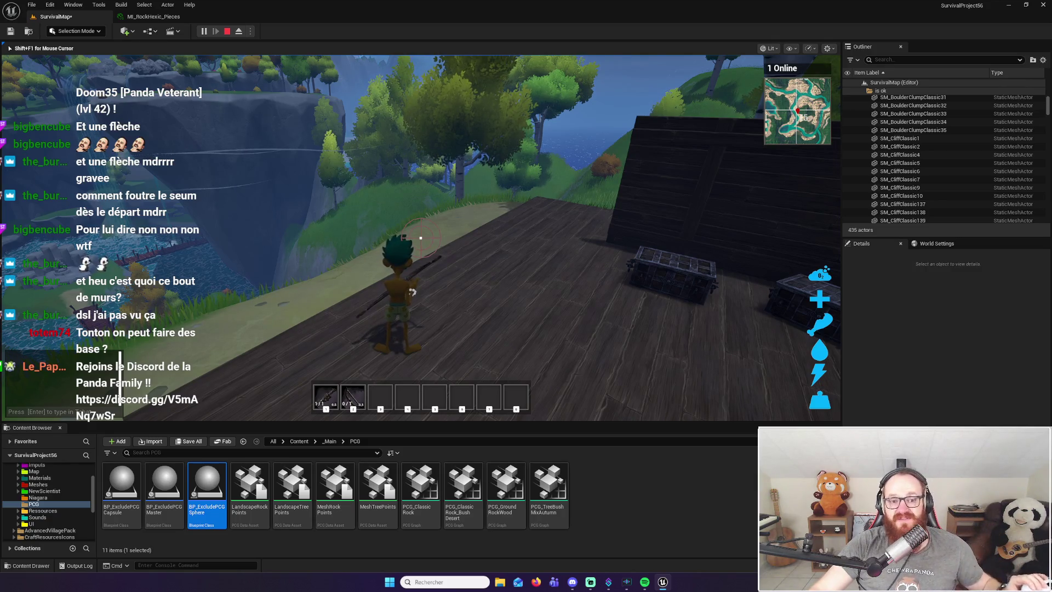
mouse_move(421, 238)
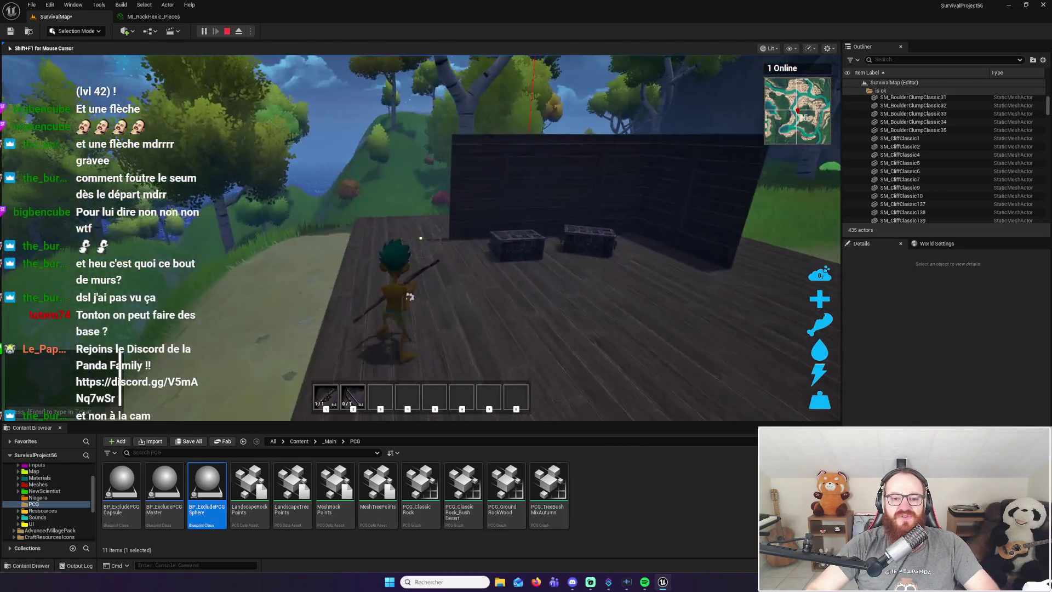
Walk the character around the wooden deck past the crates, looking out at the cliffs
key("w")
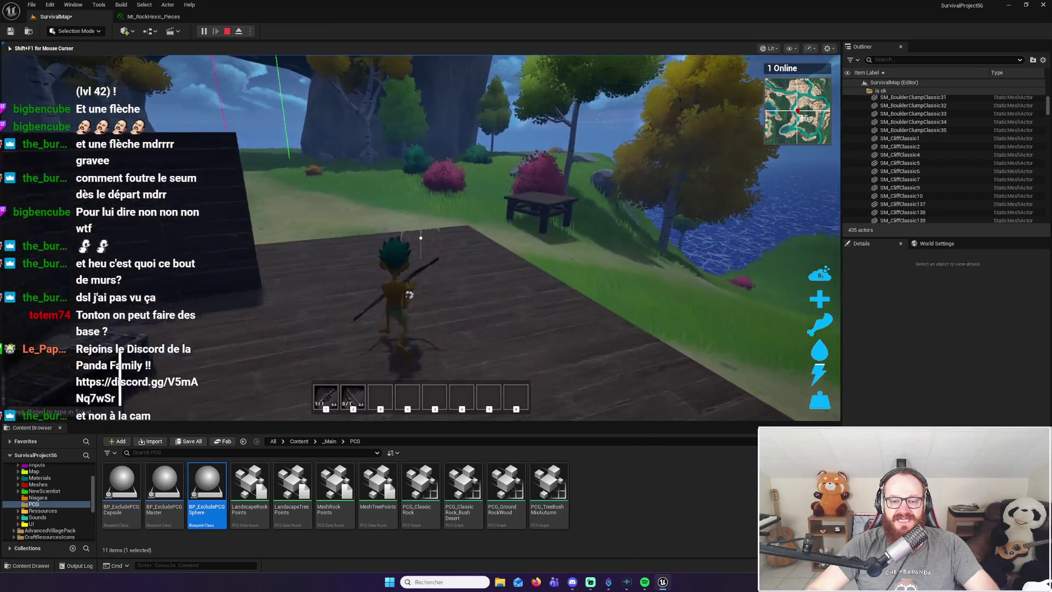
key("w")
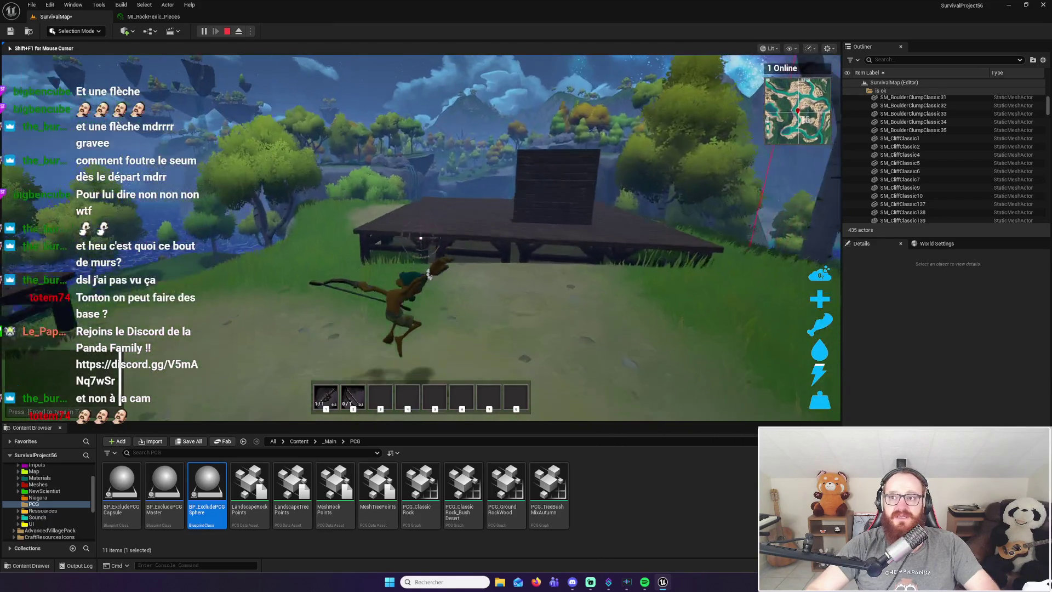
key("w")
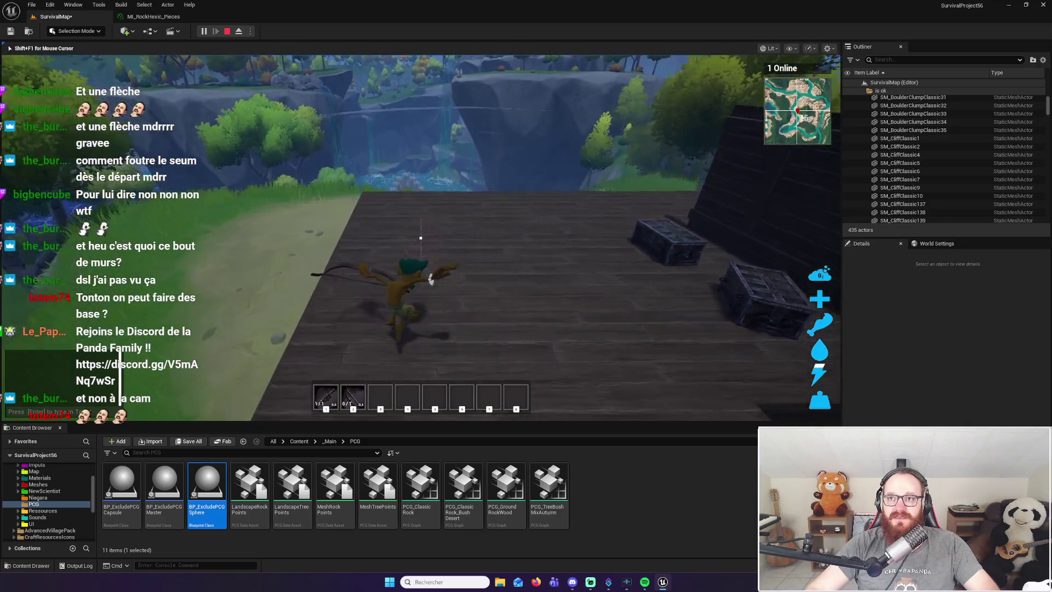
key("w")
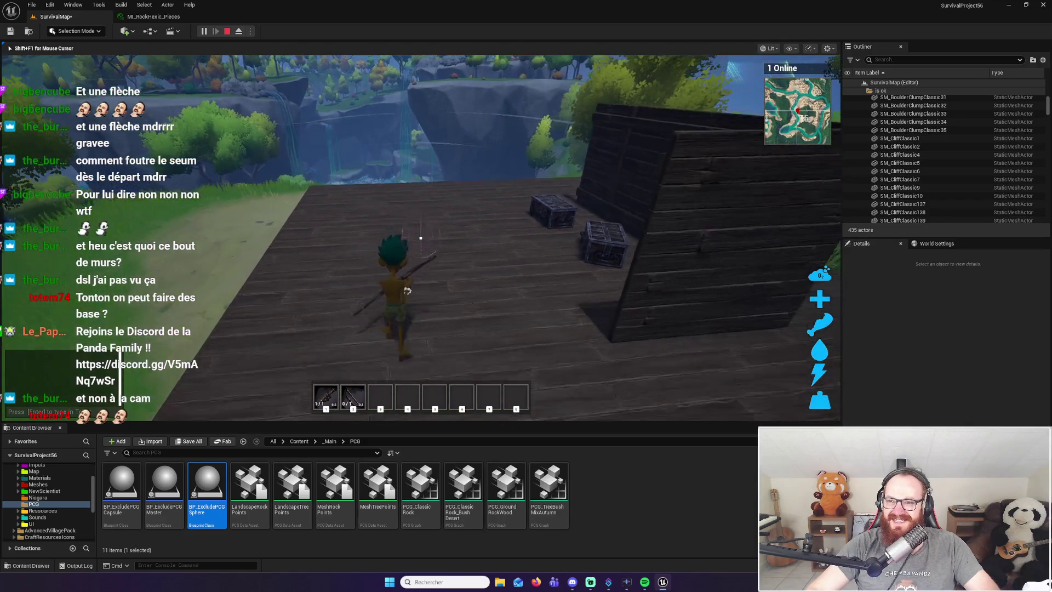
key("w")
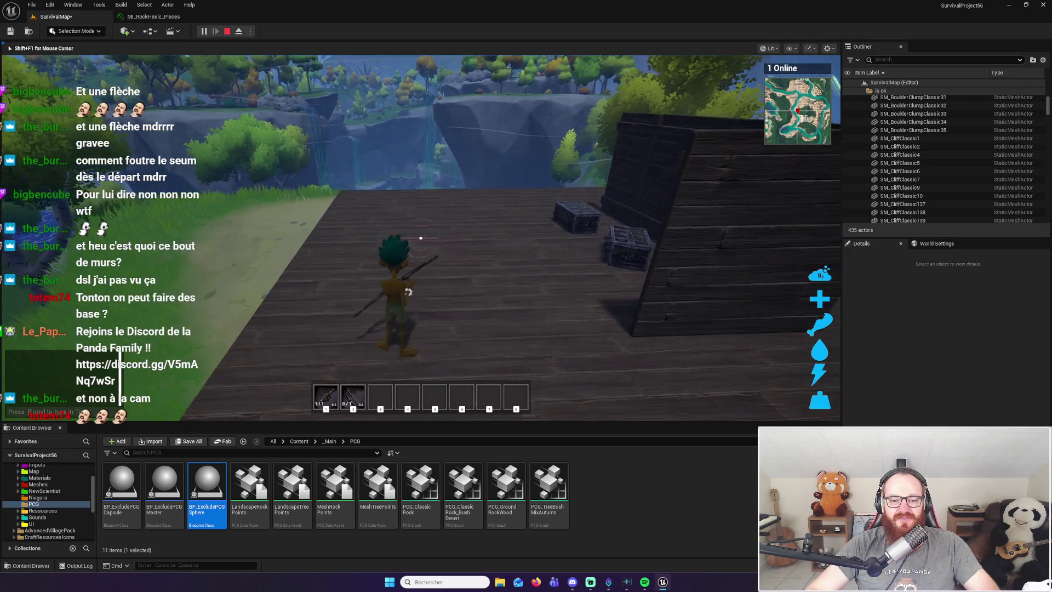
key("w")
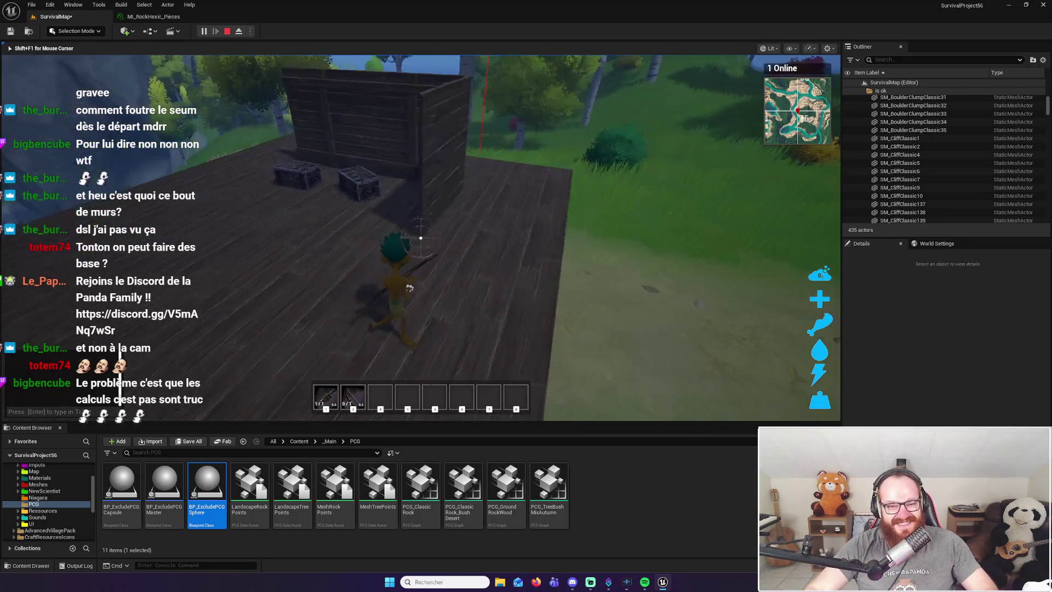
Run onto the path, fire an arrow skyward, climb the birch tree and jump down
key("w")
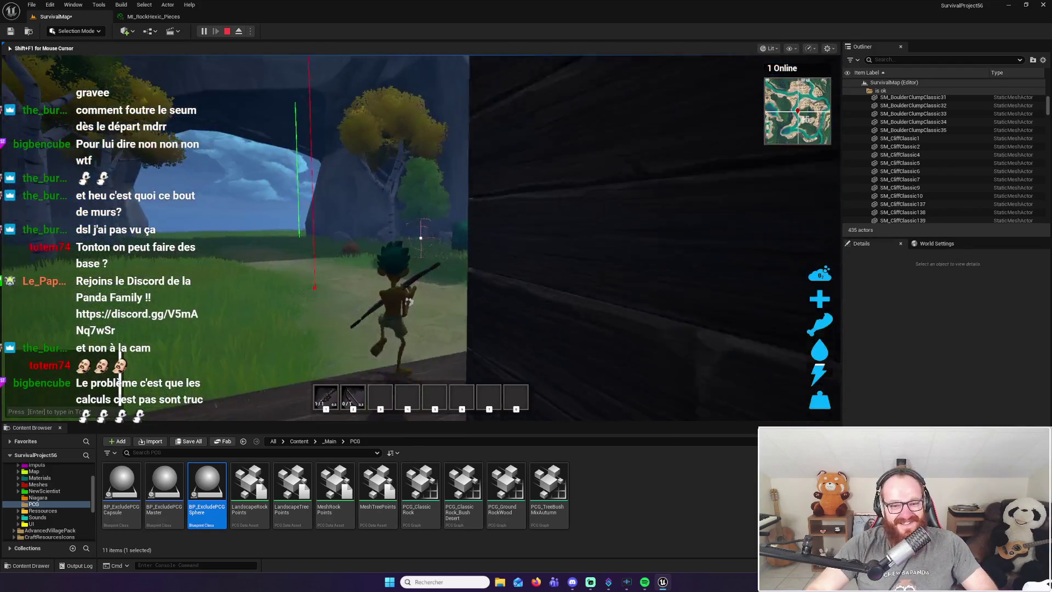
key("w")
key("w")
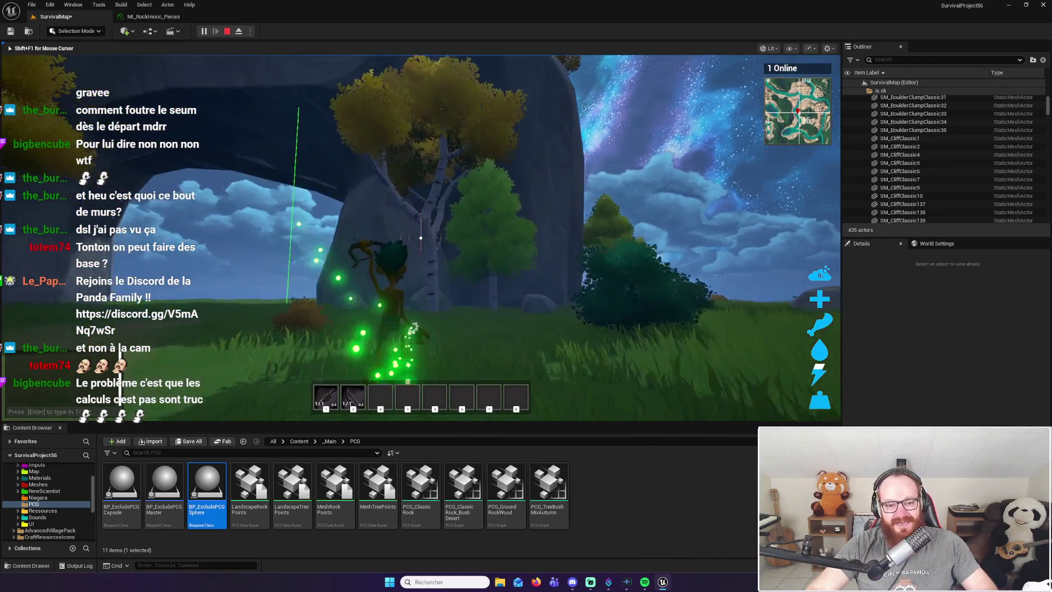
left_click(420, 238)
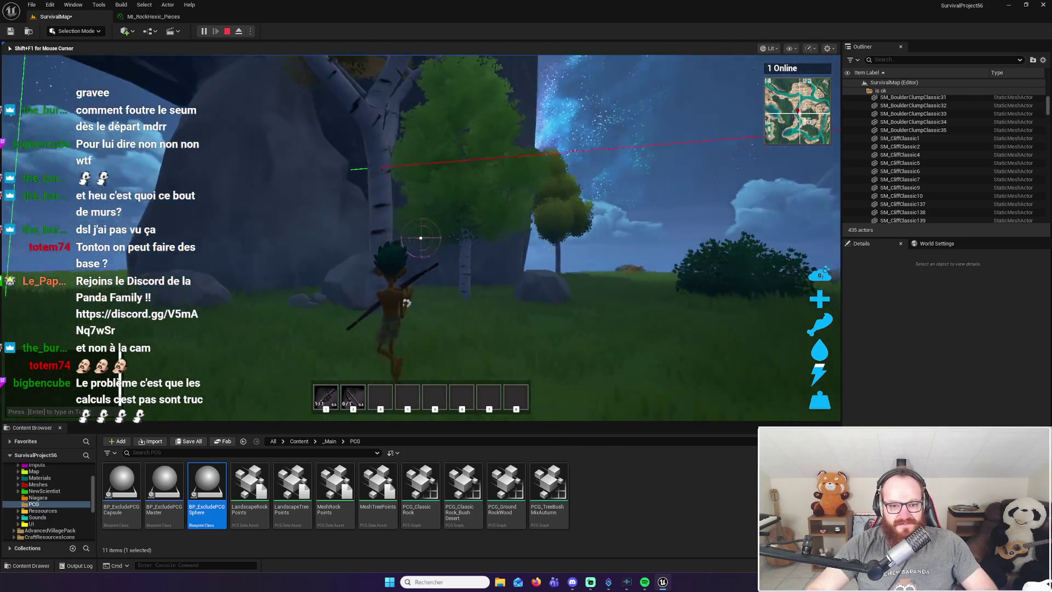
key("w")
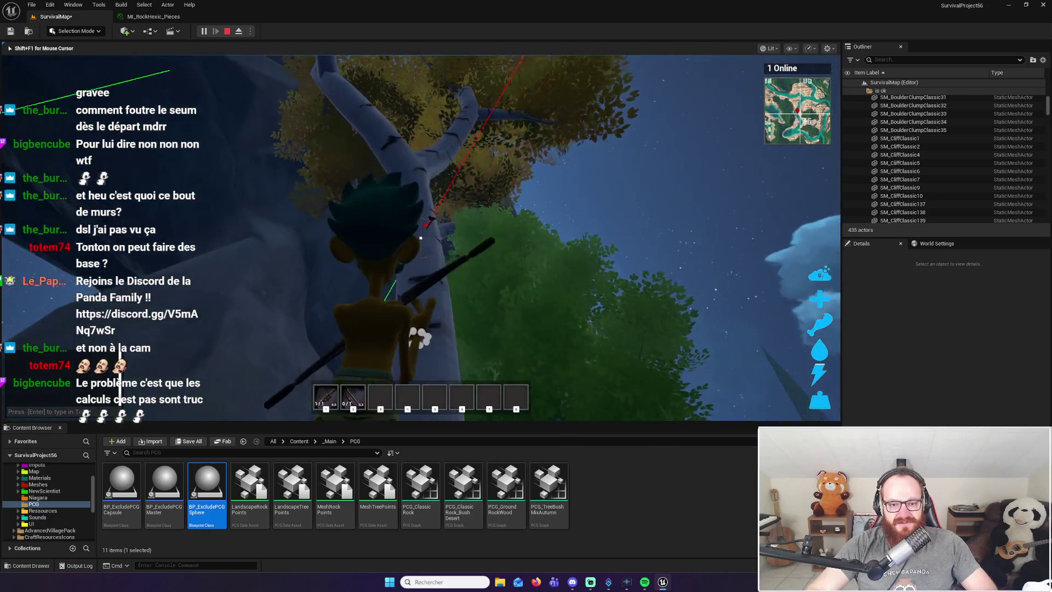
key("space")
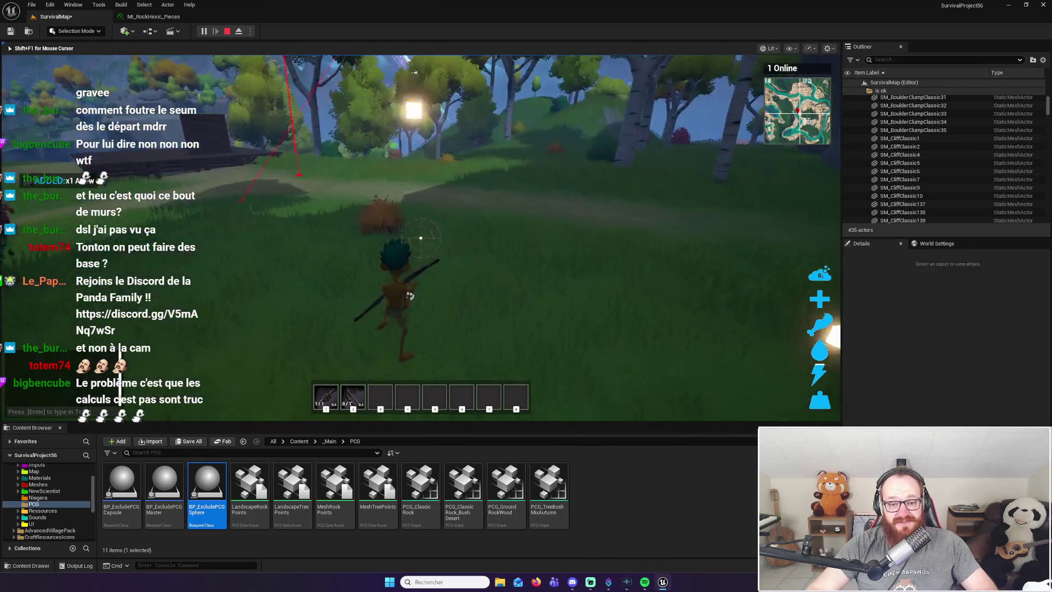
Walk back onto the wooden platform up to the storage box
key("w")
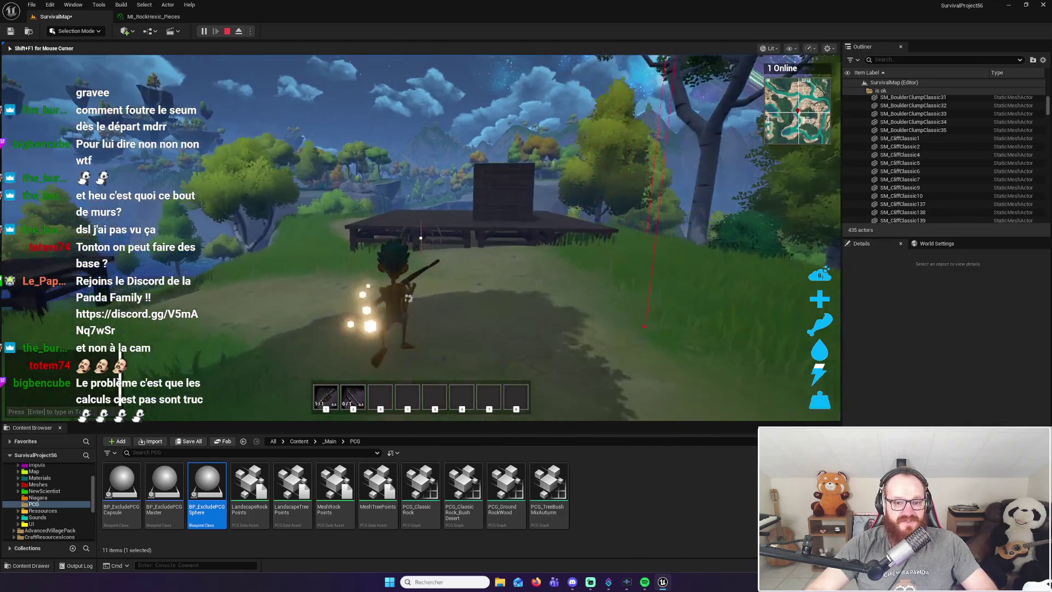
key("w")
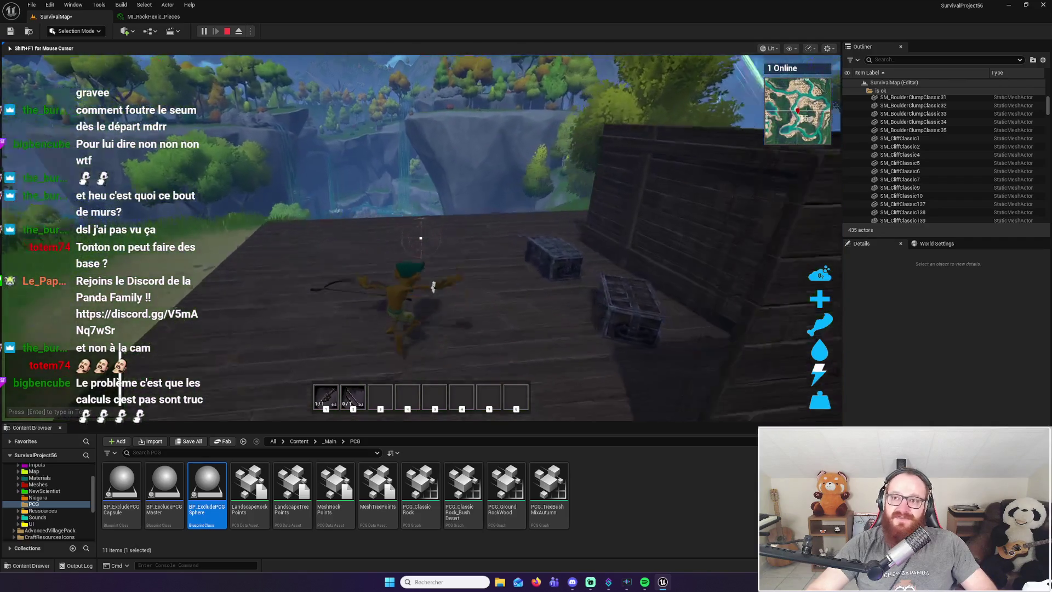
key("w")
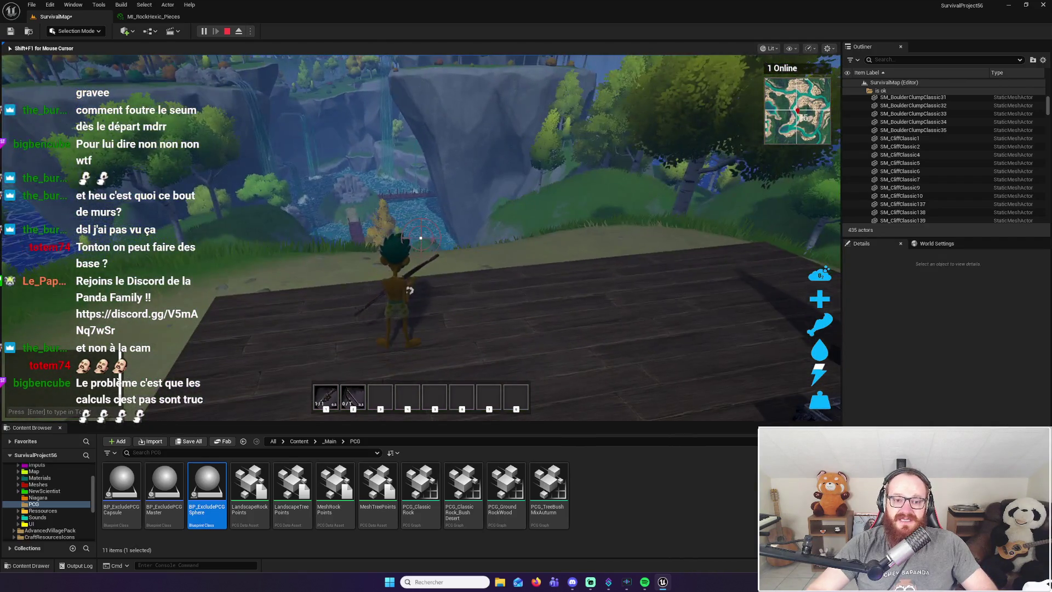
key("w")
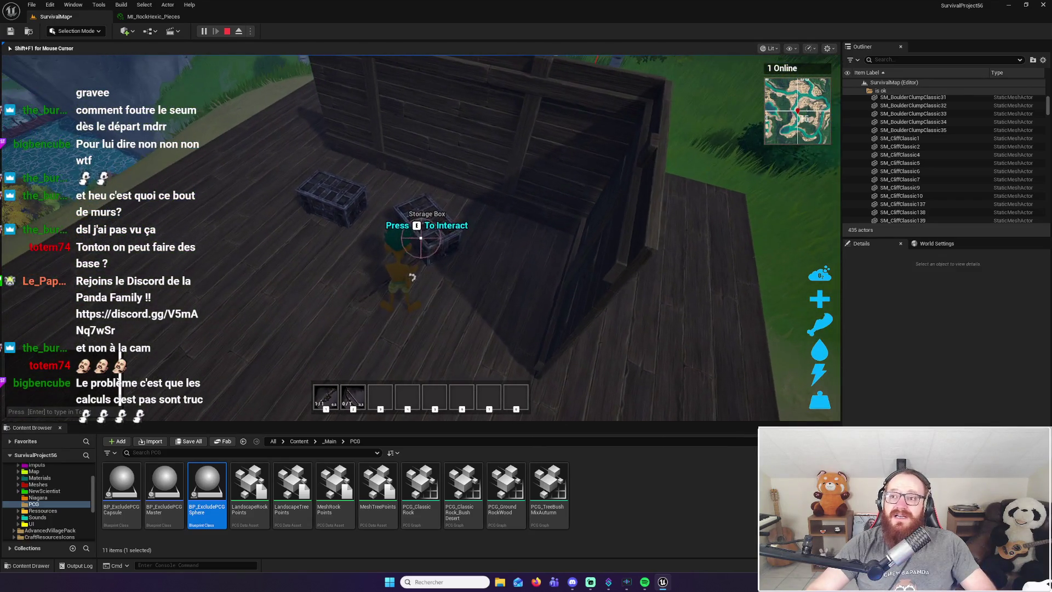
Open the storage box to confirm its four item stacks, close it, and stop Play In Editor
key("e")
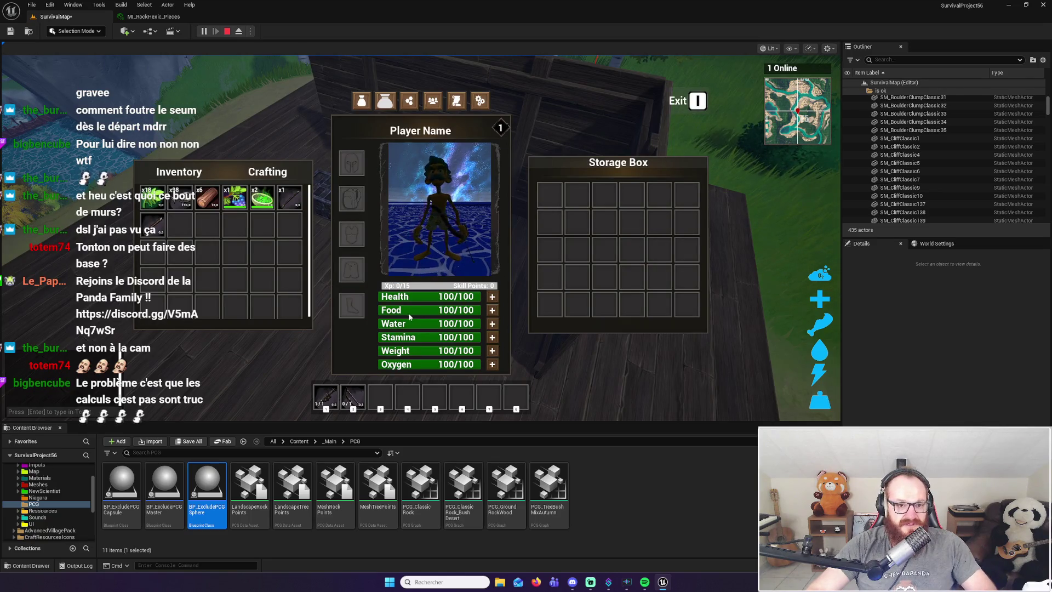
key("e")
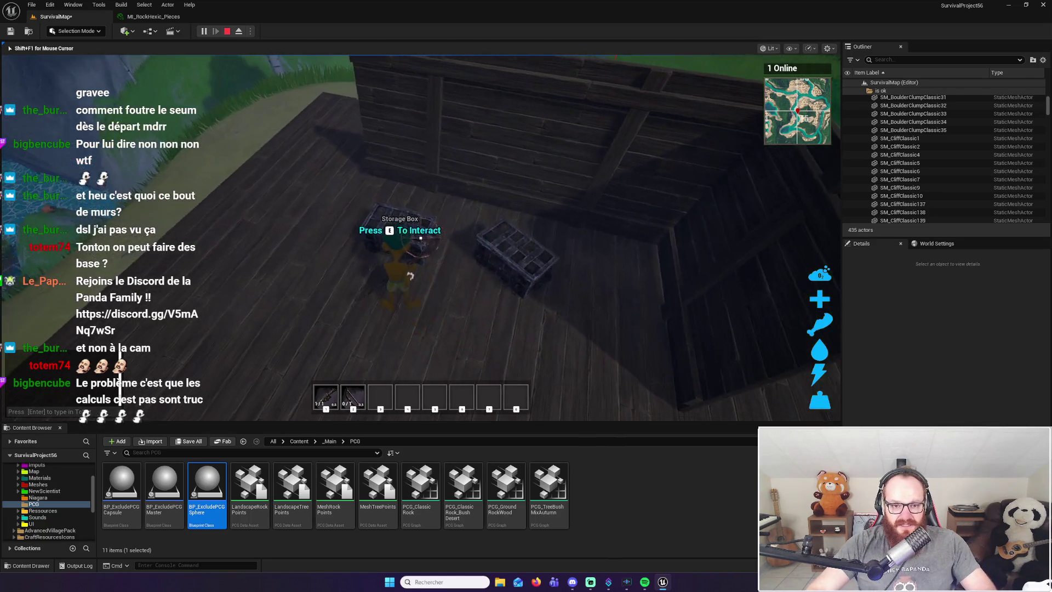
key("e")
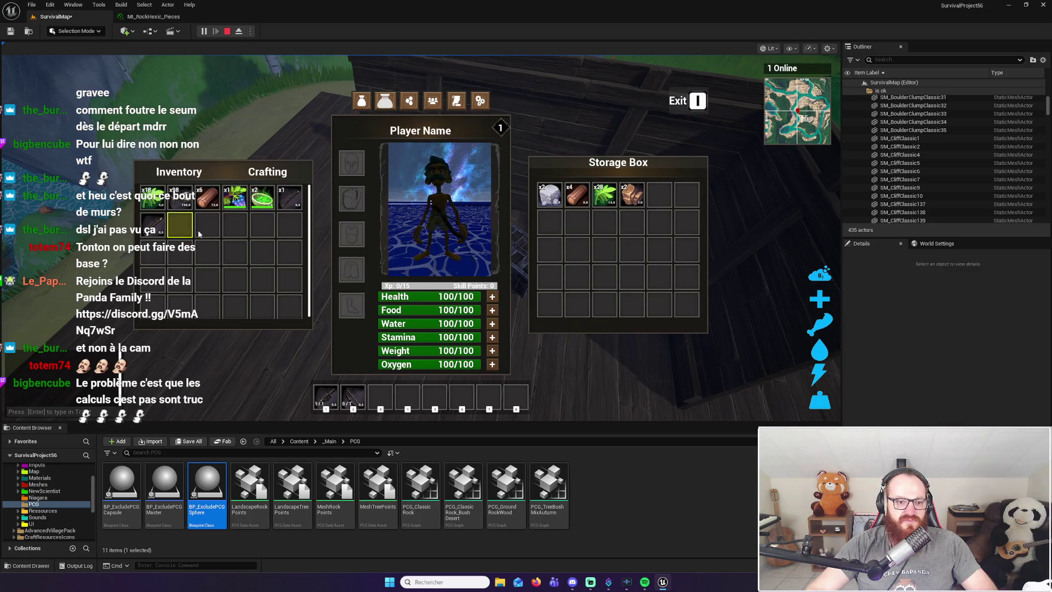
key("e")
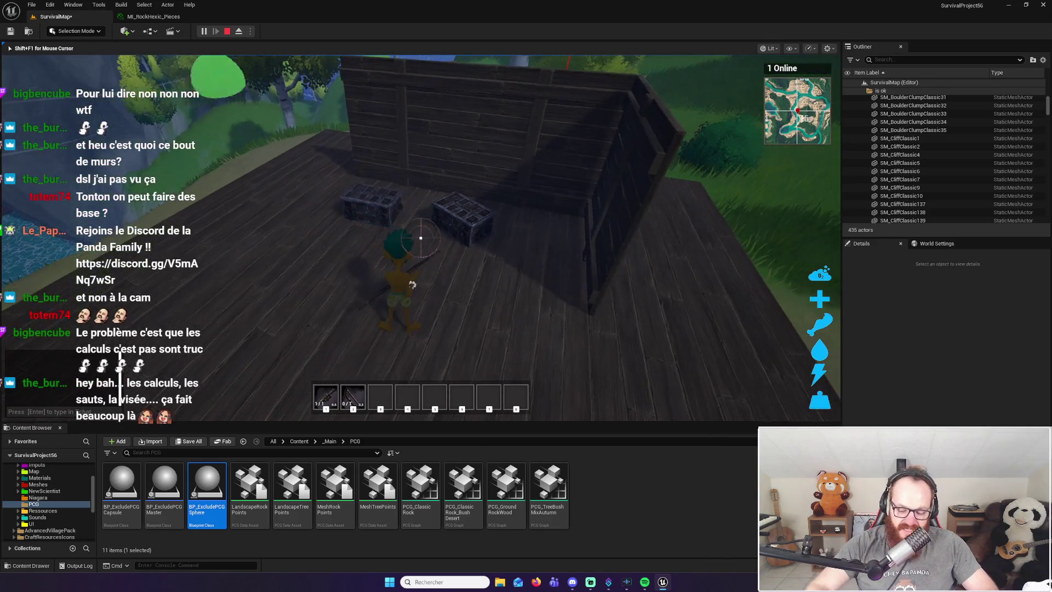
key("Escape")
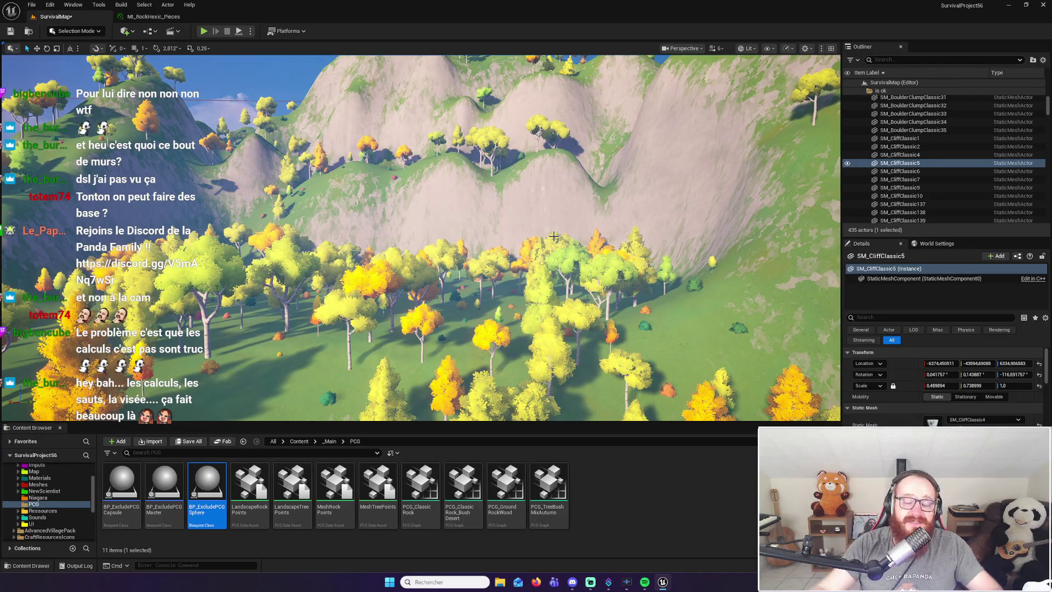
mouse_move(554, 236)
left_mouse_down()
mouse_move(554, 186)
mouse_move(554, 220)
left_mouse_up()
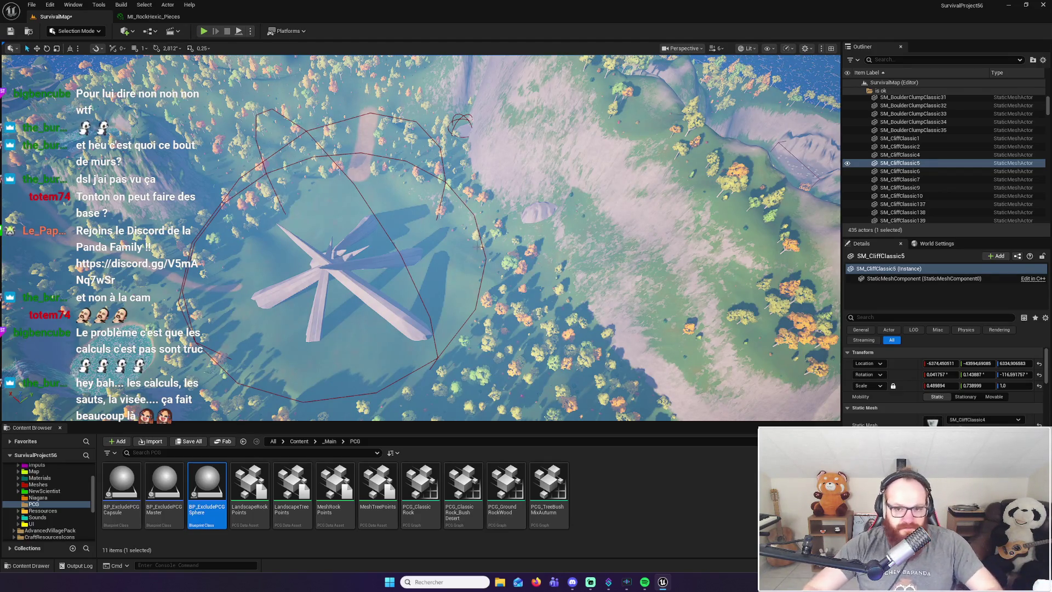
key("f")
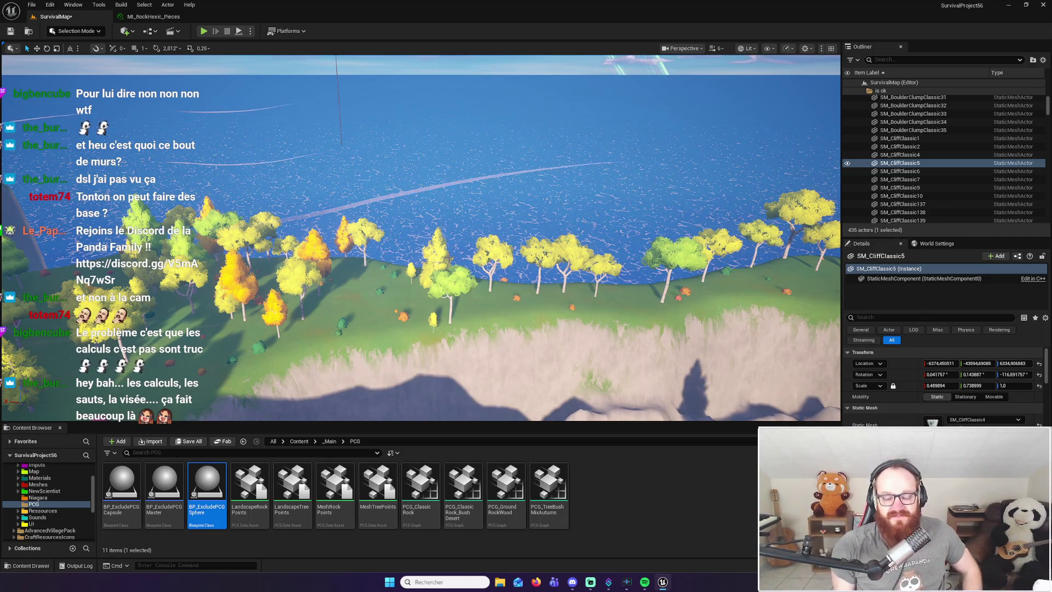
key("f")
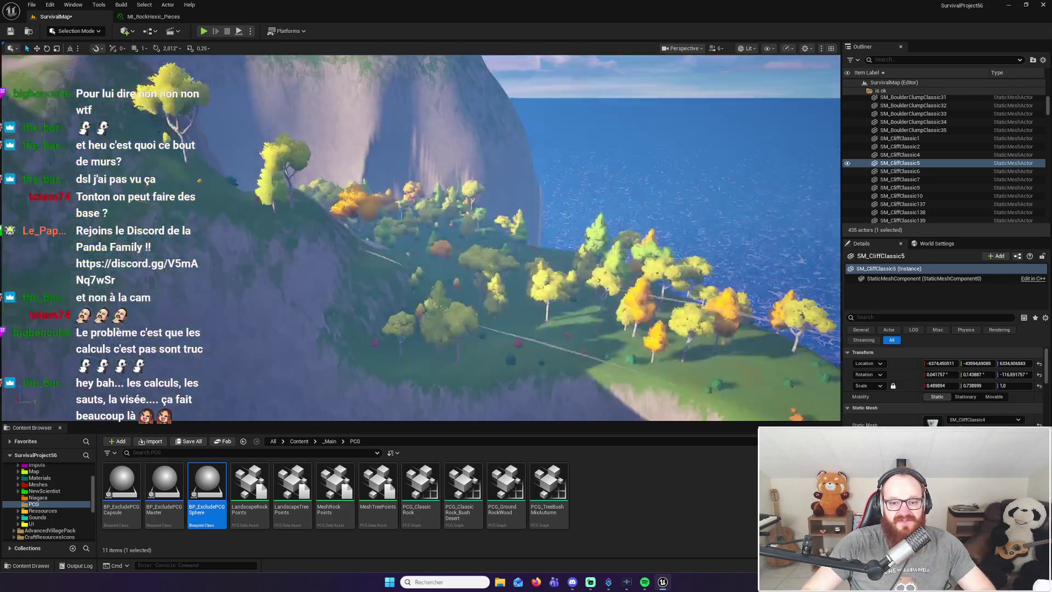
key("w")
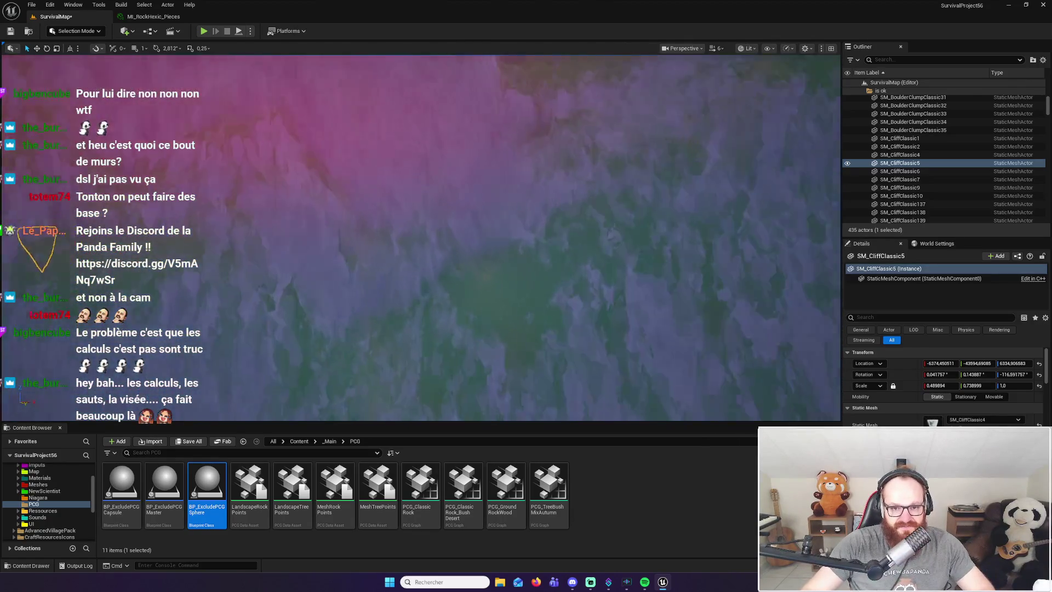
key("s")
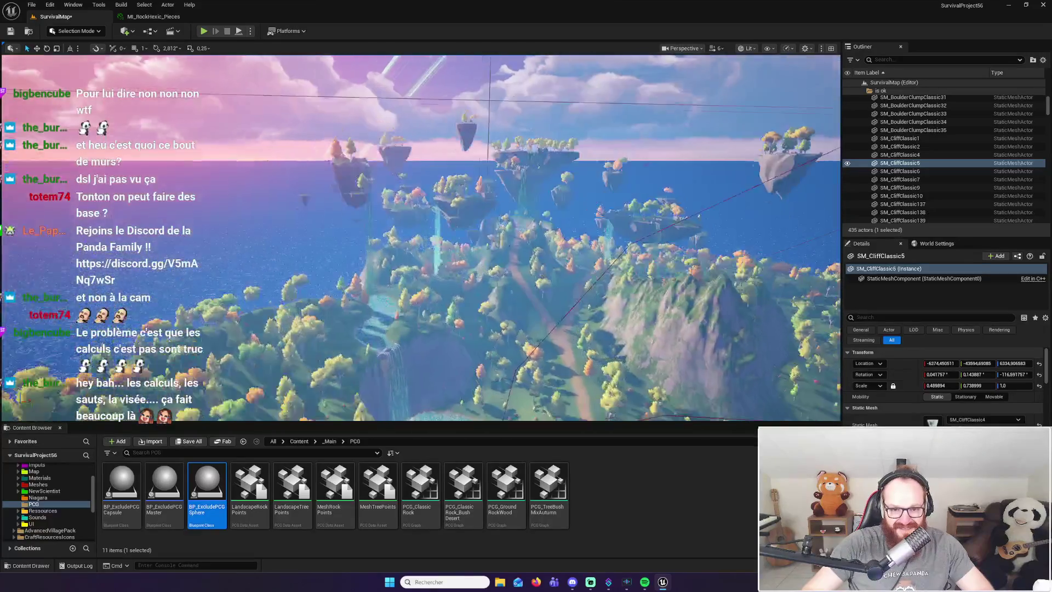
key("w")
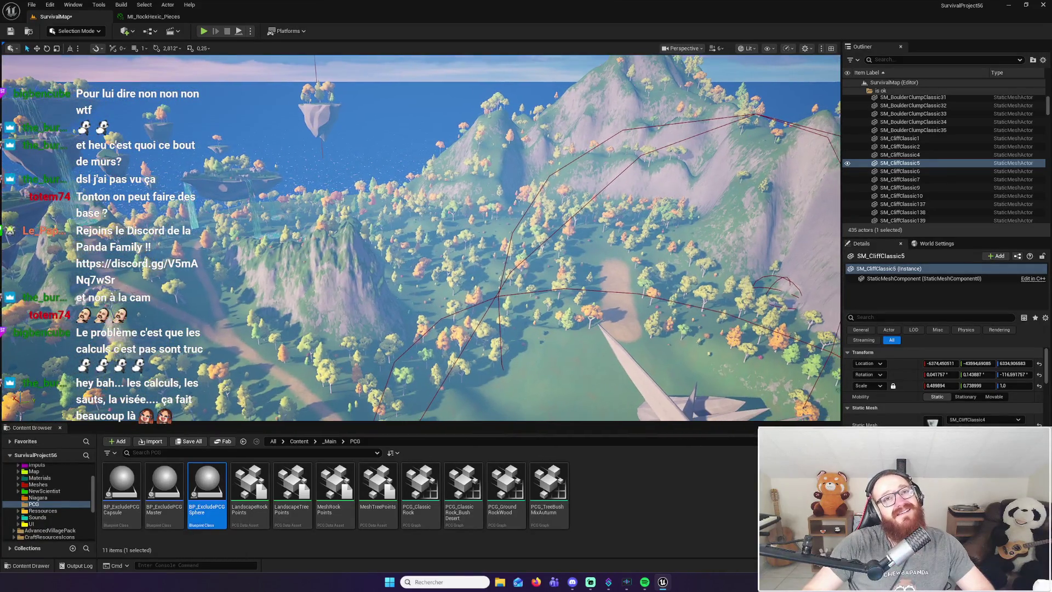
key("w")
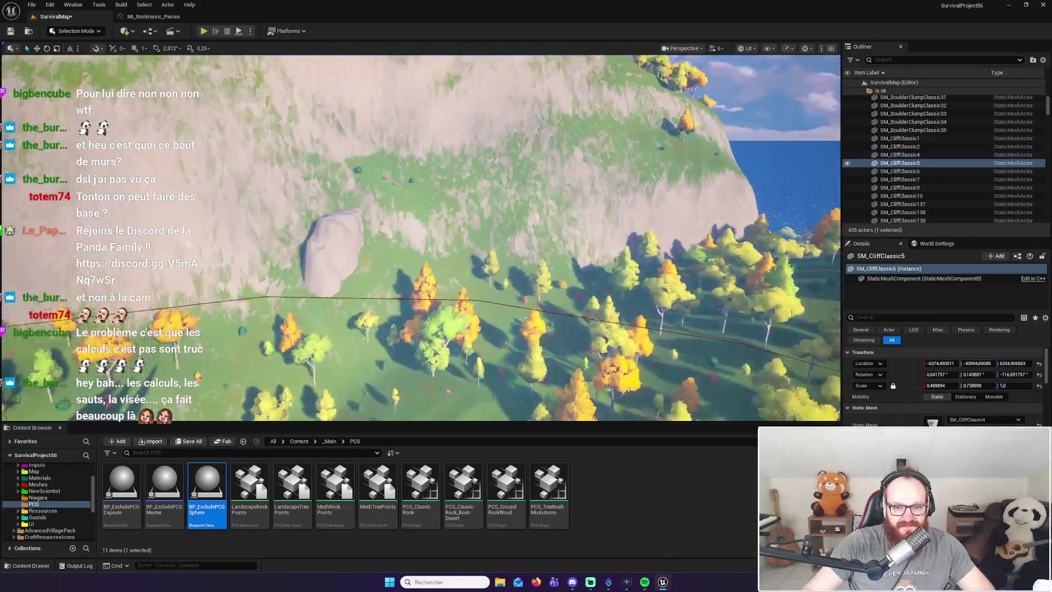
key("w")
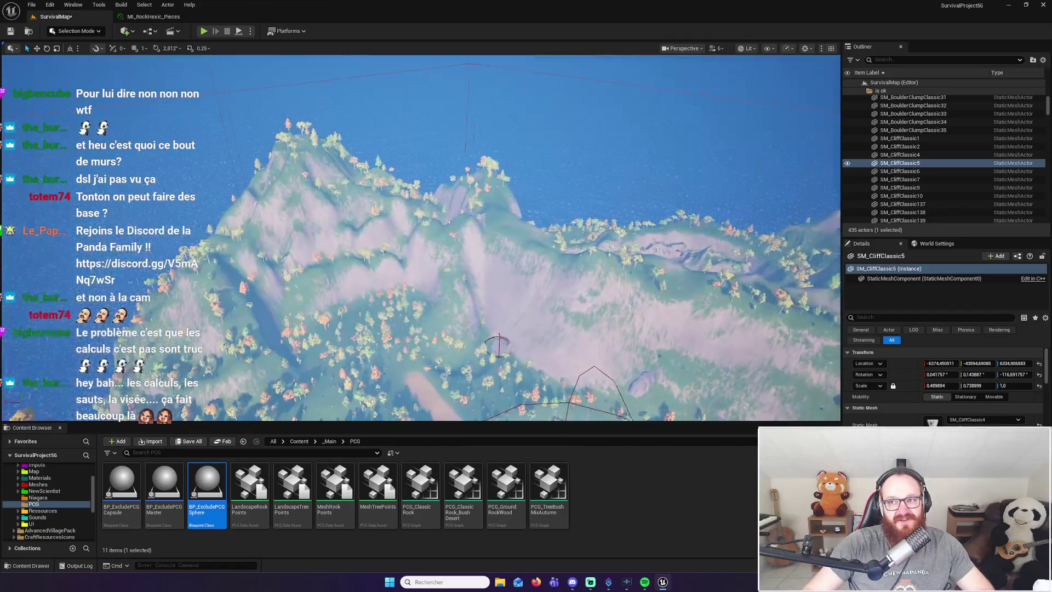
key("w")
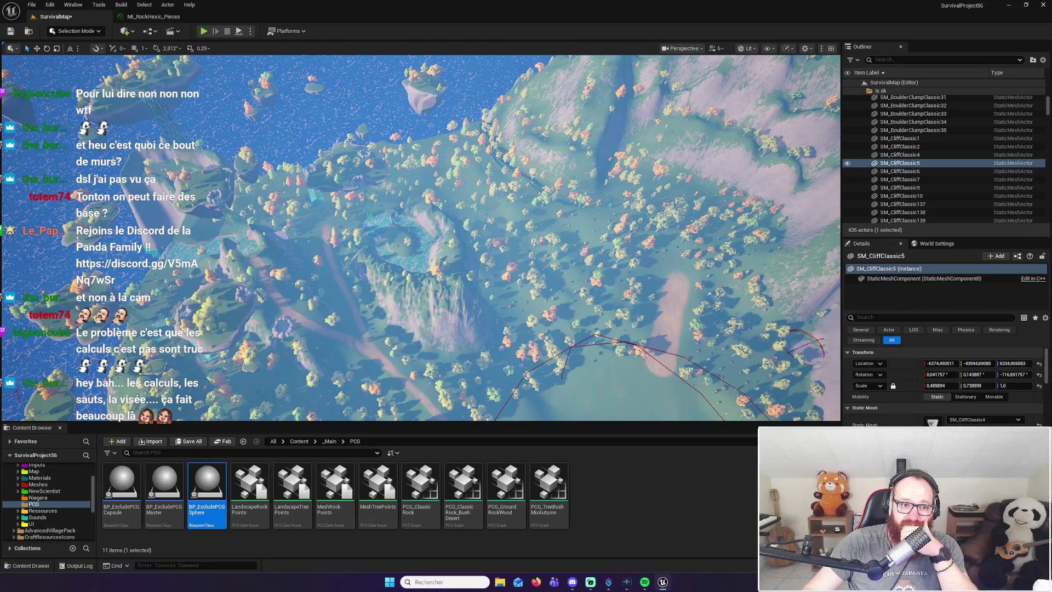
key("w")
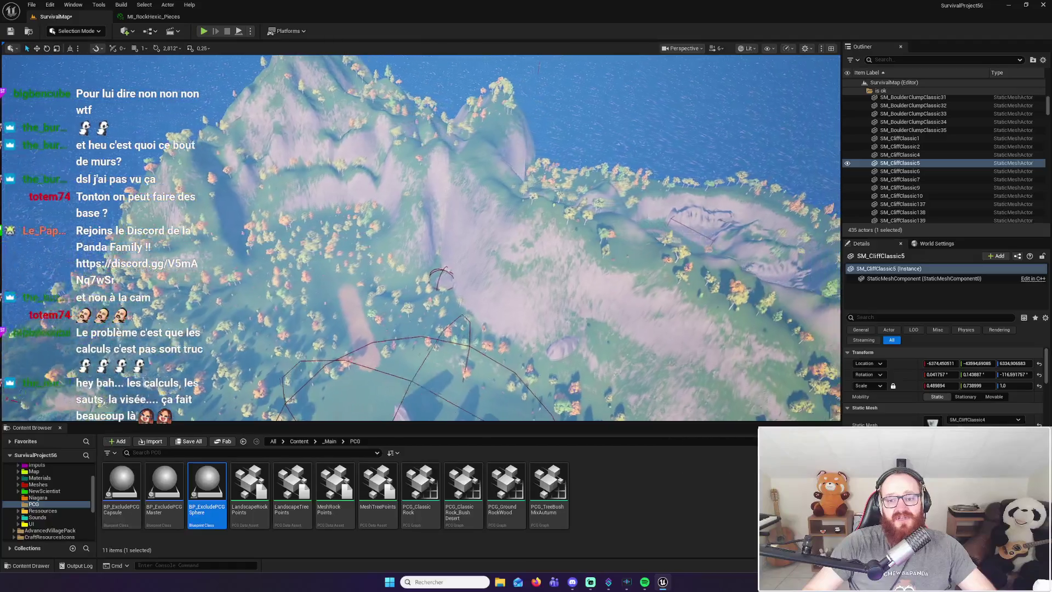
key("w")
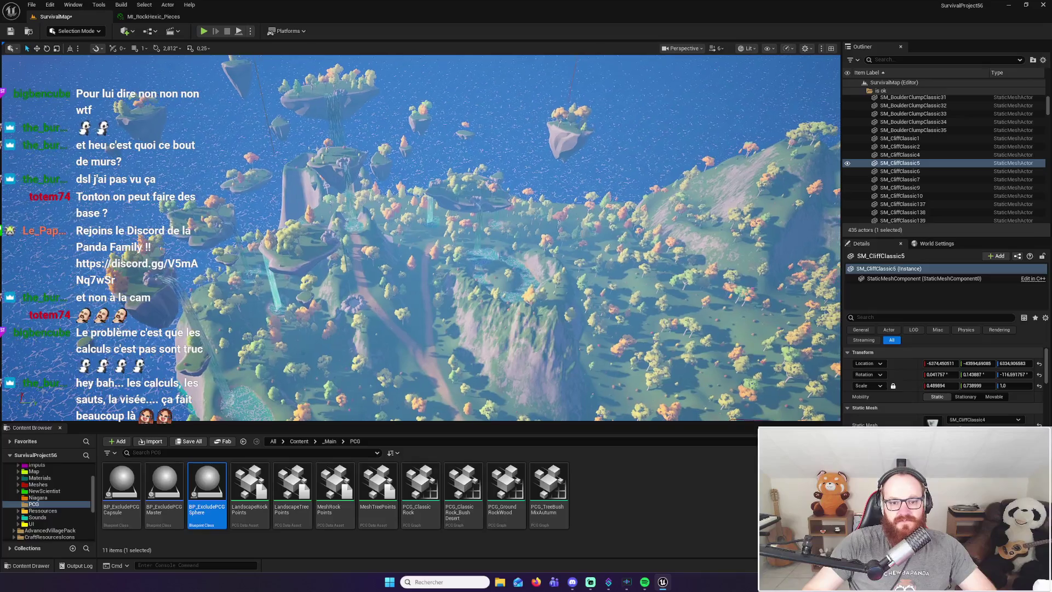
key("w")
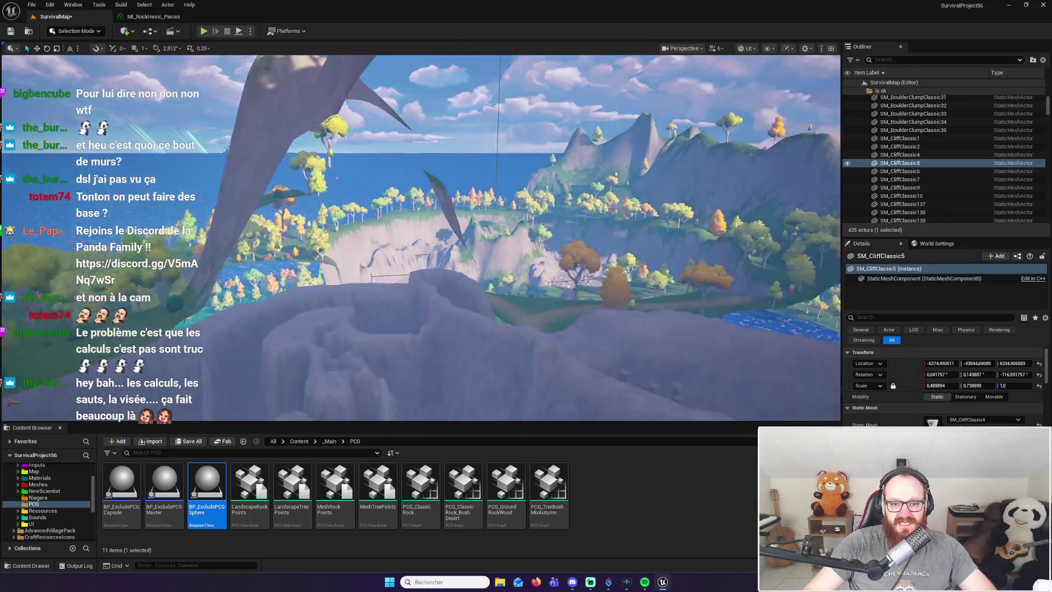
key("w")
key("w")
key("w")
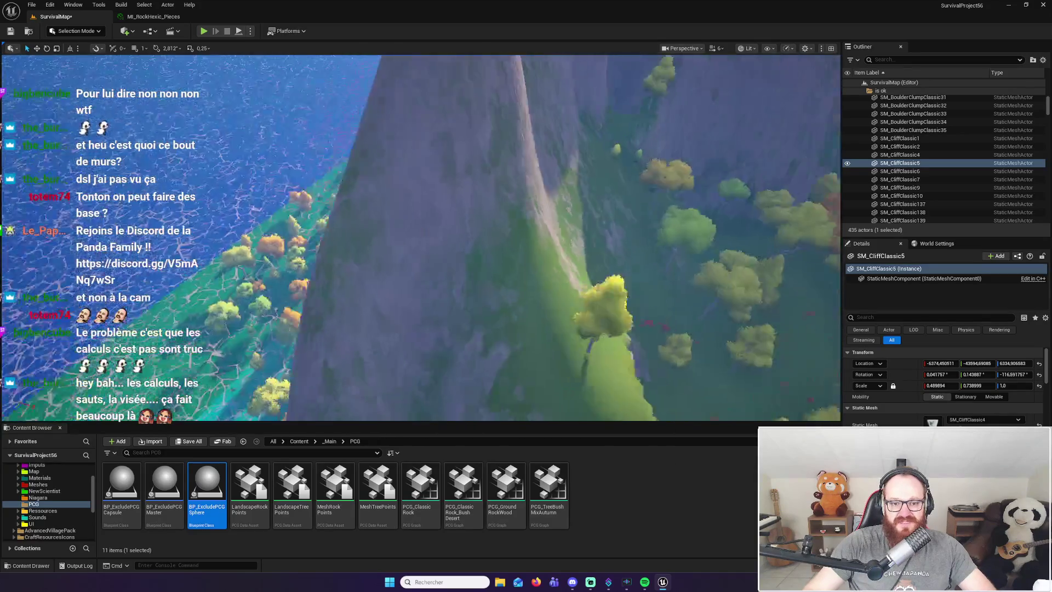
key("w")
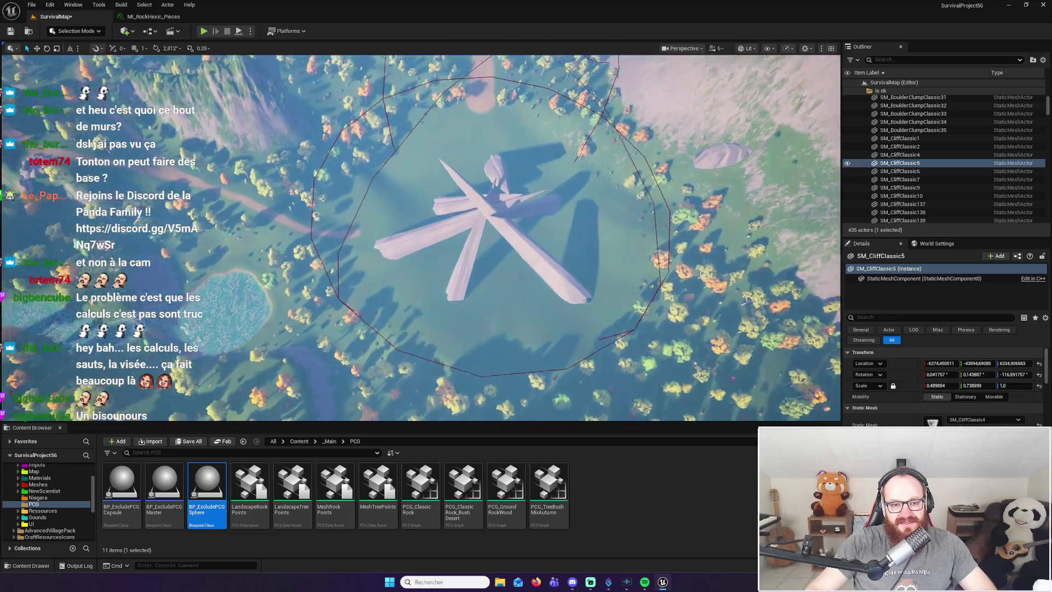
key("f")
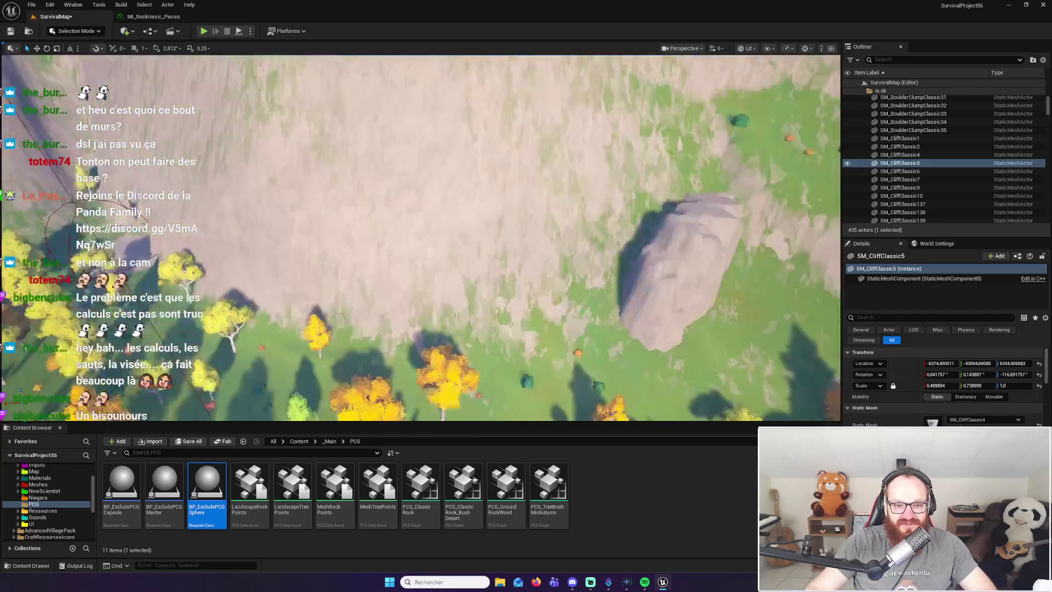
Frame the cliff wall and meadow rock, then switch the editor to Landscape mode
mouse_move(447, 254)
left_mouse_down()
mouse_move(466, 329)
mouse_move(447, 255)
left_mouse_up()
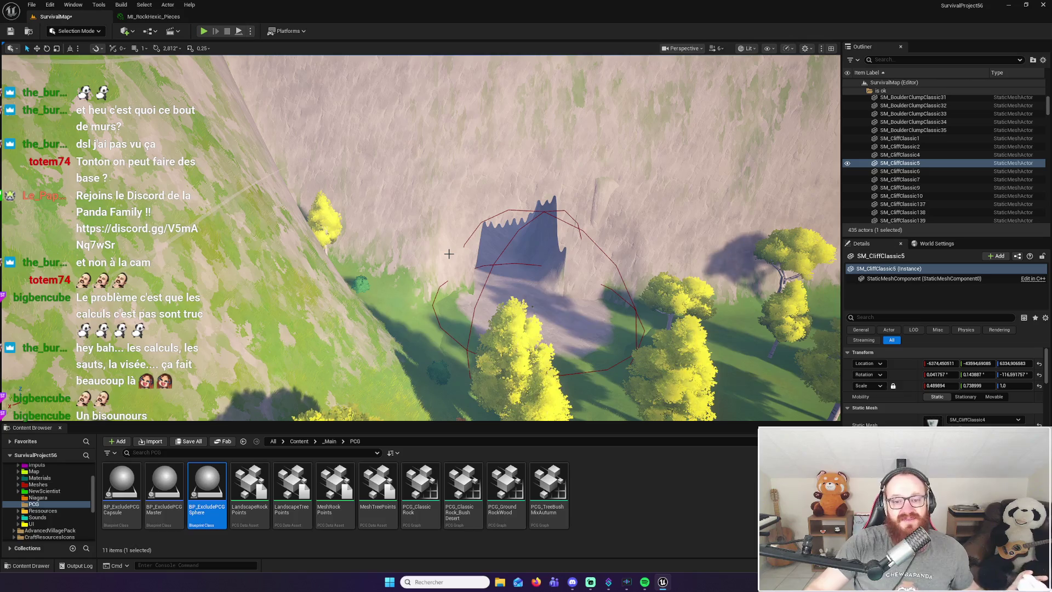
mouse_move(449, 254)
left_mouse_down()
mouse_move(454, 216)
mouse_move(458, 271)
left_mouse_up()
mouse_move(203, 215)
left_mouse_down()
mouse_move(203, 236)
mouse_move(202, 215)
left_mouse_up()
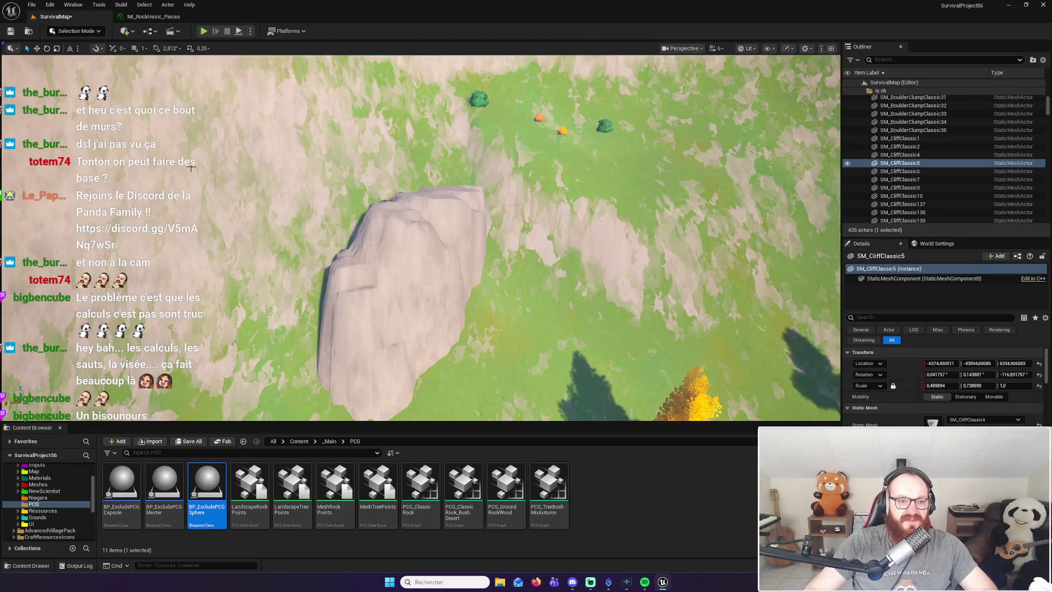
left_click(87, 31)
left_click(71, 57)
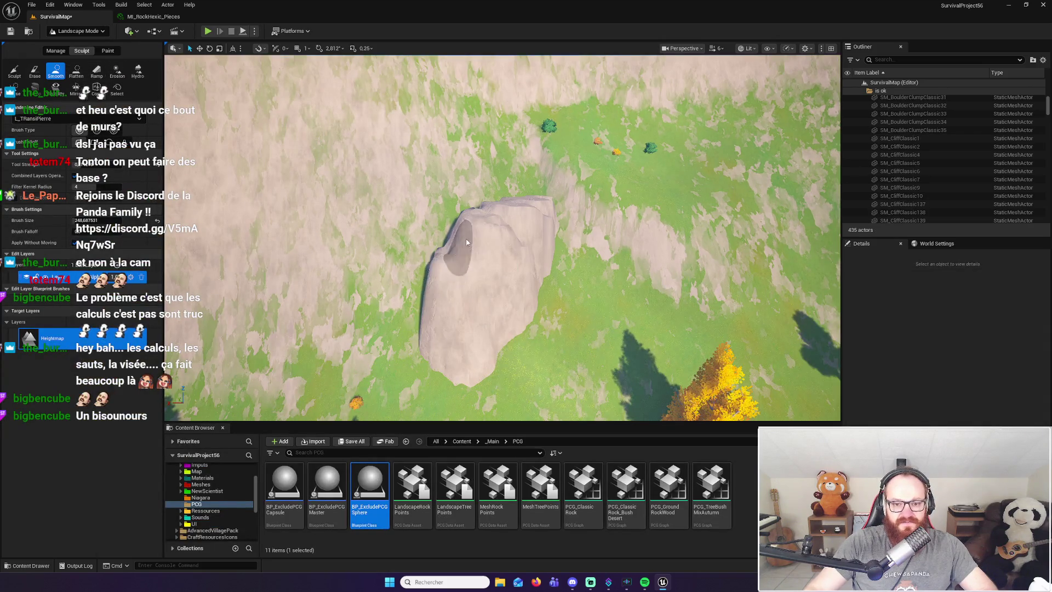
Paint Sculpt brush strokes over the big rock to bury it under a raised grassy ridge
left_click(15, 74)
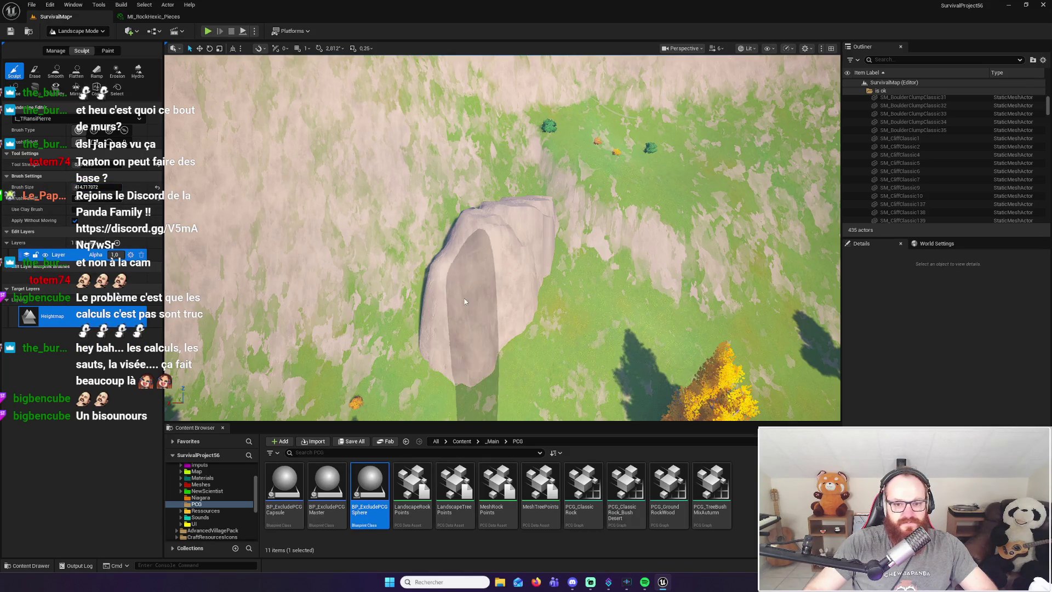
mouse_move(499, 212)
left_mouse_down()
mouse_move(486, 296)
mouse_move(451, 258)
mouse_move(464, 237)
mouse_move(530, 220)
mouse_move(535, 244)
left_mouse_up()
scroll(481, 295, "up", 5)
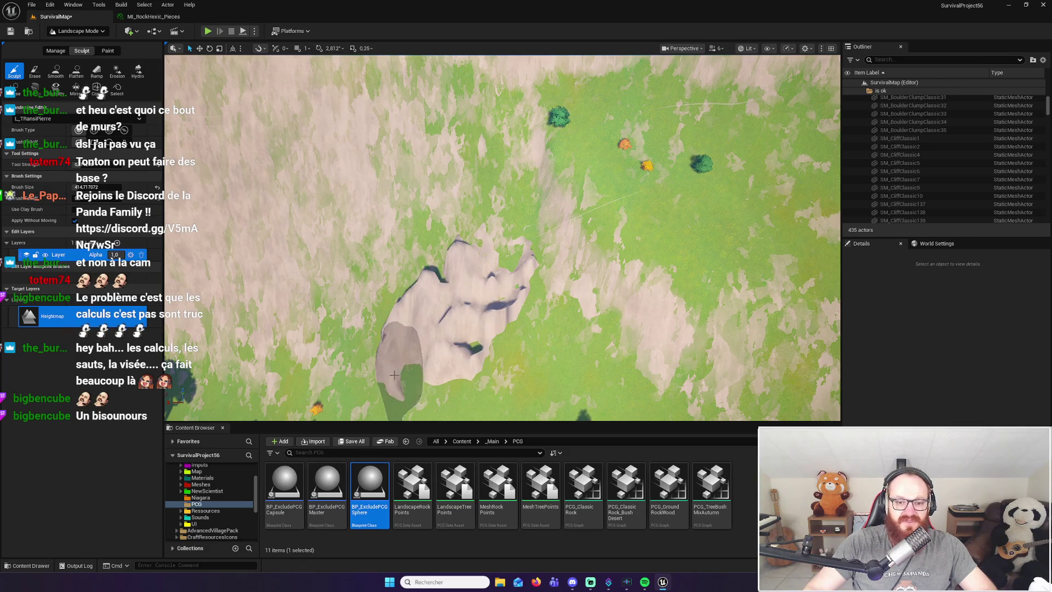
mouse_move(421, 304)
left_mouse_down()
mouse_move(466, 250)
mouse_move(528, 286)
left_mouse_up()
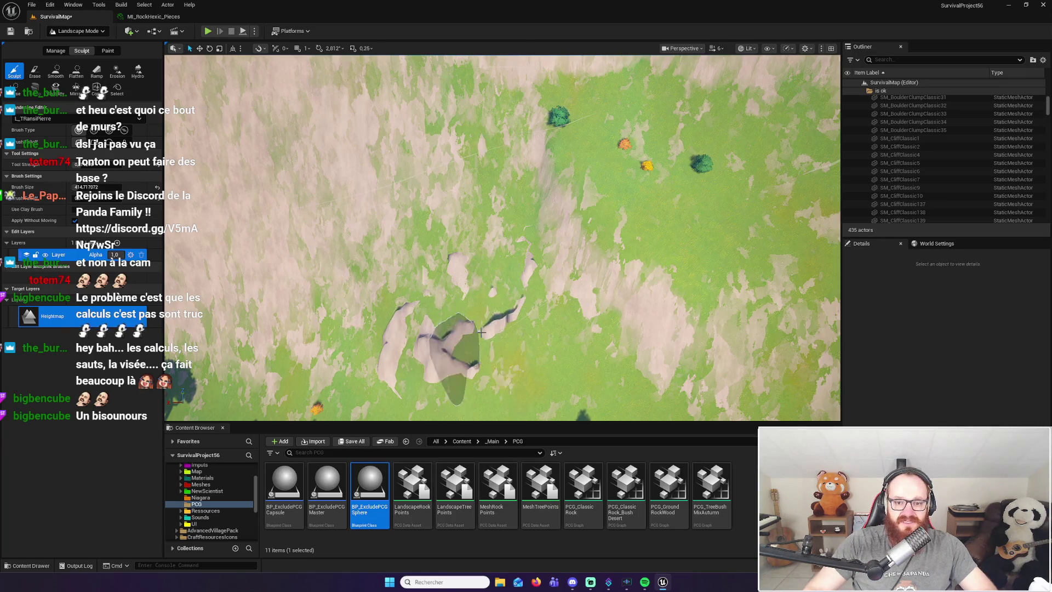
right_click(450, 326)
key("Escape")
left_click(56, 70)
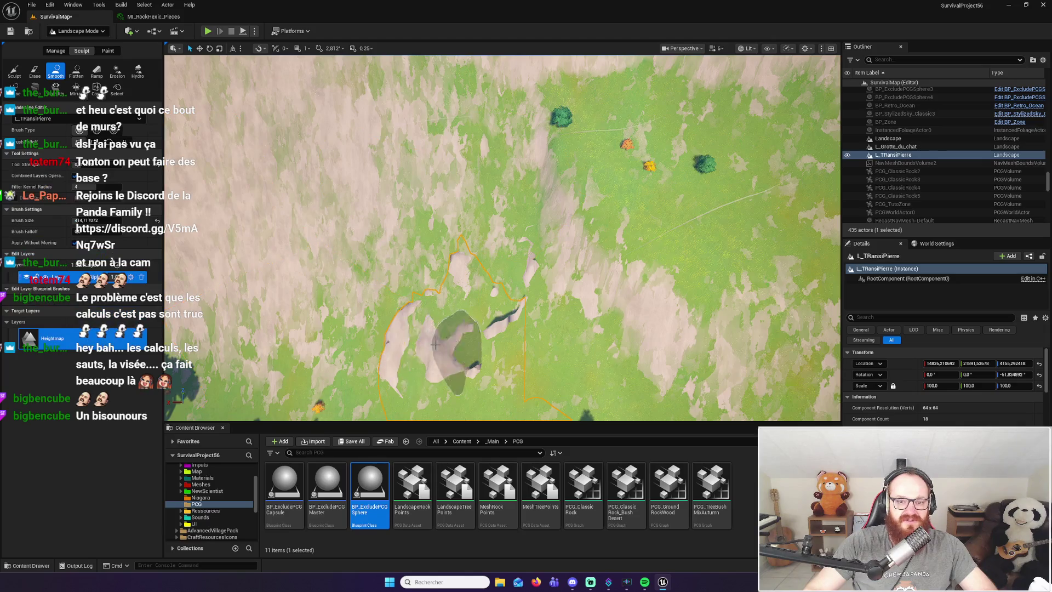
Brush the Smooth tool over the left and central raised rocks, then view the forested slope
mouse_move(400, 363)
left_mouse_down()
mouse_move(391, 379)
mouse_move(415, 325)
left_mouse_up()
mouse_move(435, 359)
left_mouse_down()
mouse_move(460, 362)
mouse_move(501, 324)
mouse_move(463, 277)
mouse_move(532, 263)
left_mouse_up()
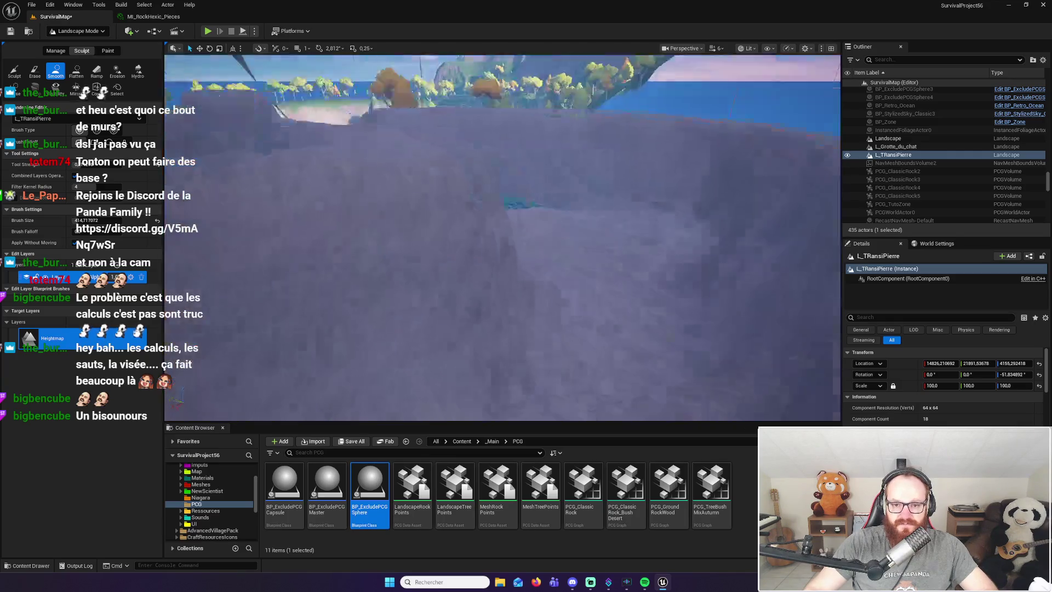
mouse_move(515, 204)
left_mouse_down()
mouse_move(241, 224)
mouse_move(241, 176)
mouse_move(258, 208)
mouse_move(246, 180)
mouse_move(274, 187)
mouse_move(277, 225)
left_mouse_up()
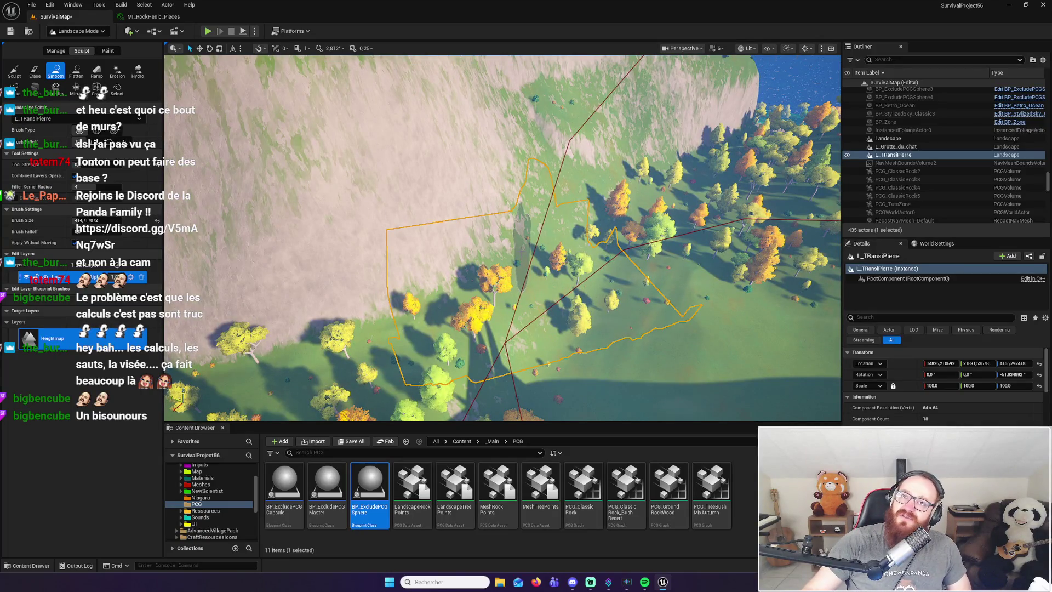
left_click_drag(503, 237, 519, 251)
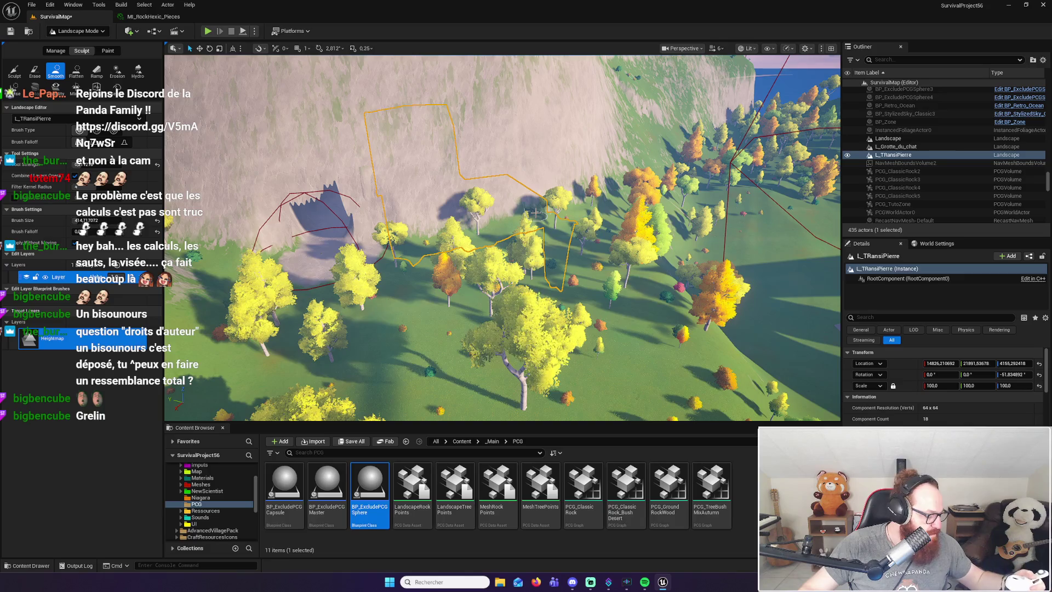
Fly down to the canyon between the cliff walls and switch back to Selection Mode
mouse_move(528, 206)
left_mouse_down()
mouse_move(348, 348)
mouse_move(357, 290)
mouse_move(505, 367)
mouse_move(265, 312)
mouse_move(686, 421)
mouse_move(641, 418)
left_mouse_up()
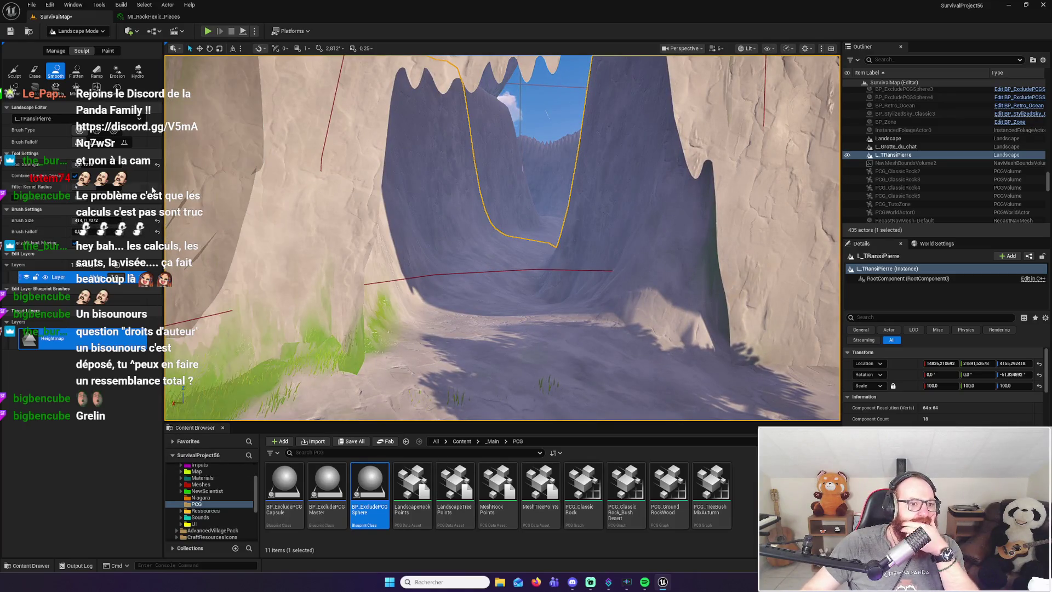
left_click(79, 31)
left_click(71, 41)
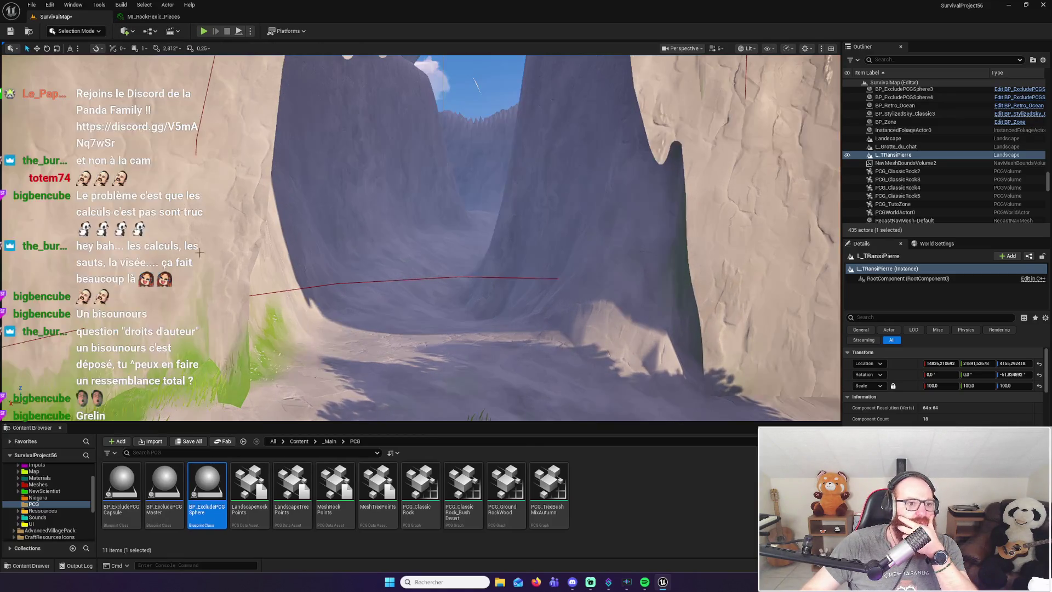
Browse from _Main through SoStylized > Environment > Rocks to the Classic folder of 50 rock meshes
mouse_move(258, 356)
left_mouse_down()
mouse_move(247, 357)
mouse_move(241, 296)
mouse_move(244, 378)
left_mouse_up()
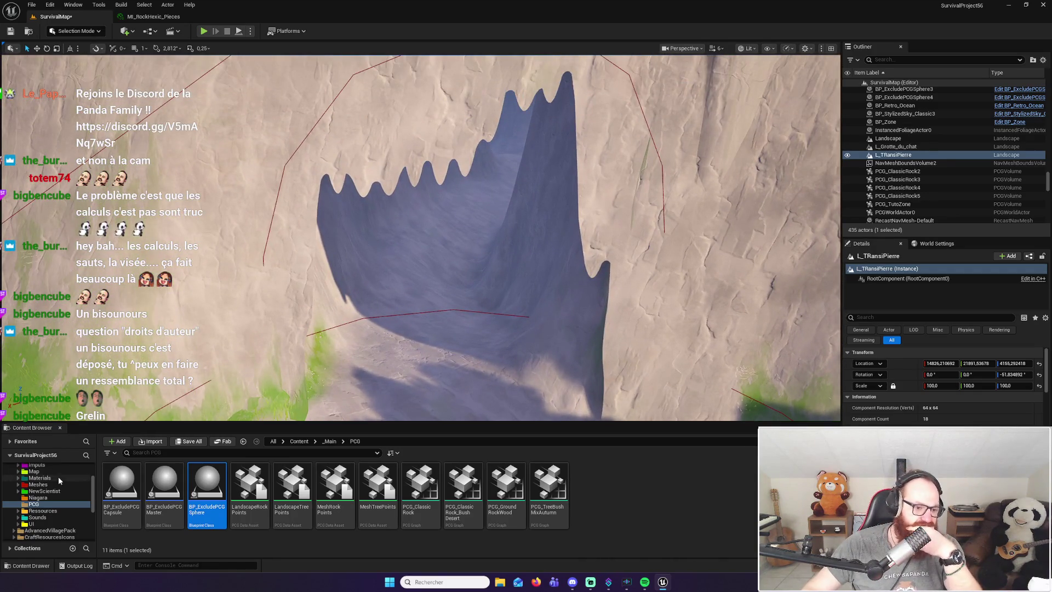
scroll(33, 504, "up", 5)
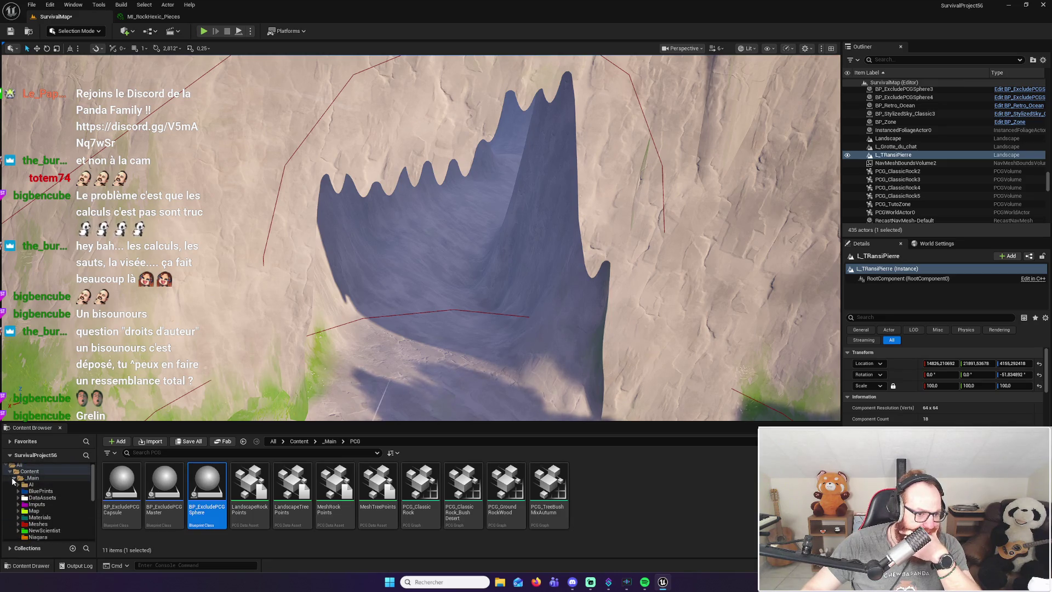
left_click(15, 478, "ctrl")
scroll(33, 499, "down", 4)
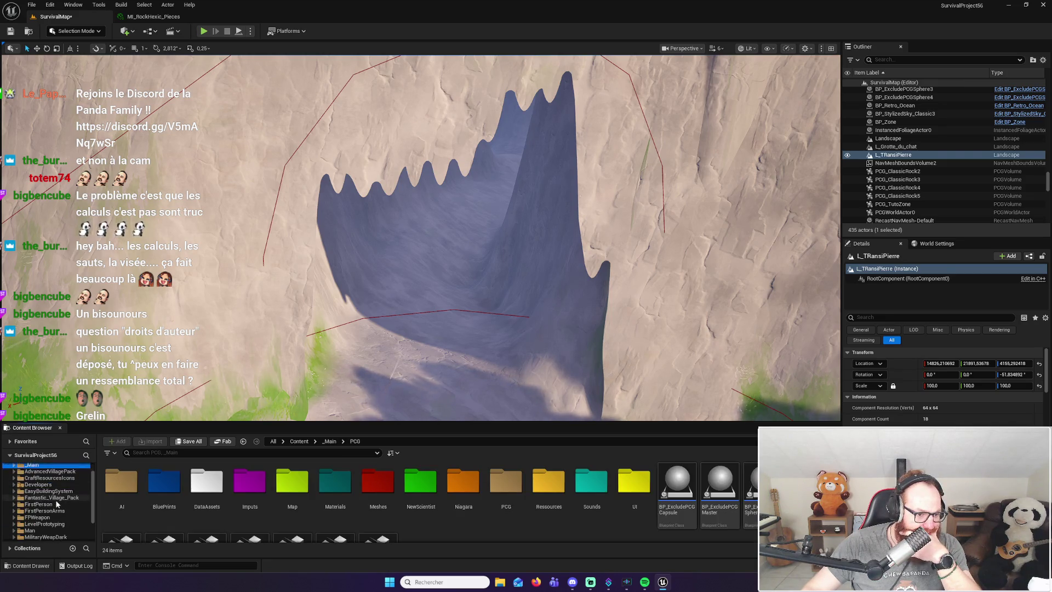
left_click(14, 519)
scroll(45, 523, "down", 1)
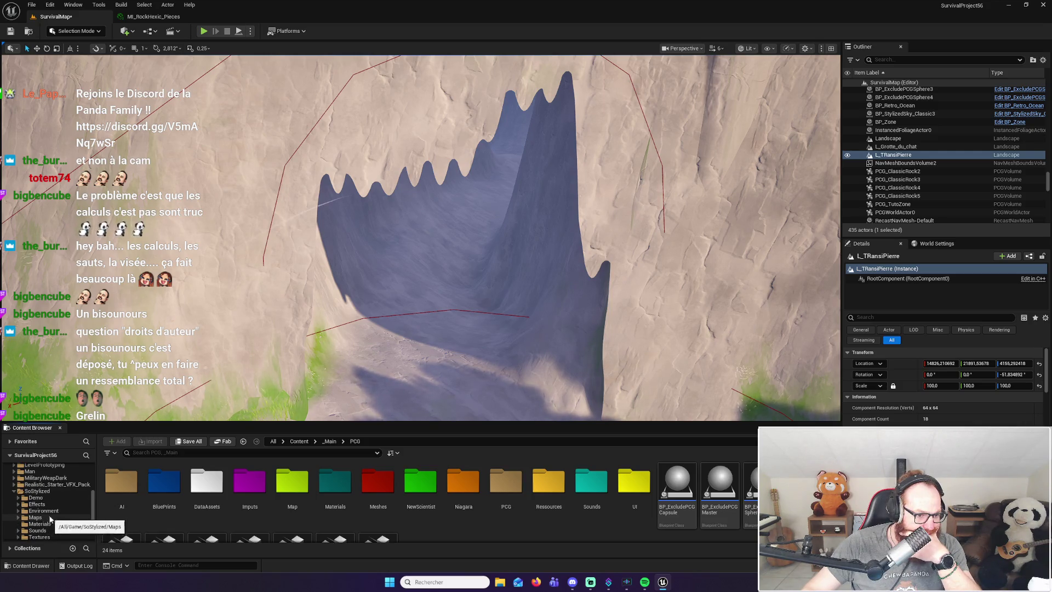
left_click(44, 511)
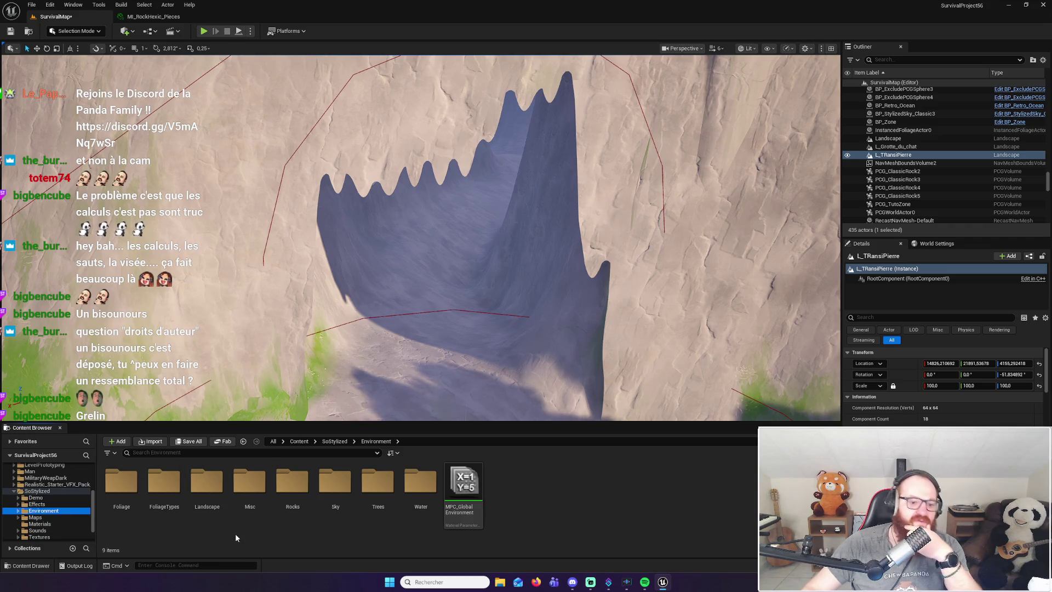
double_click(289, 488)
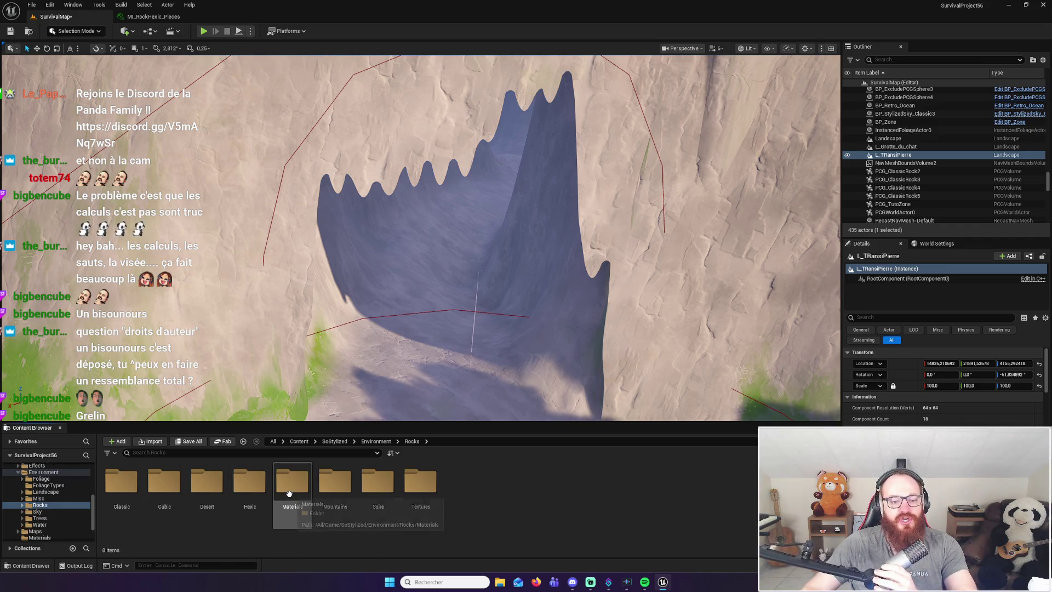
double_click(125, 488)
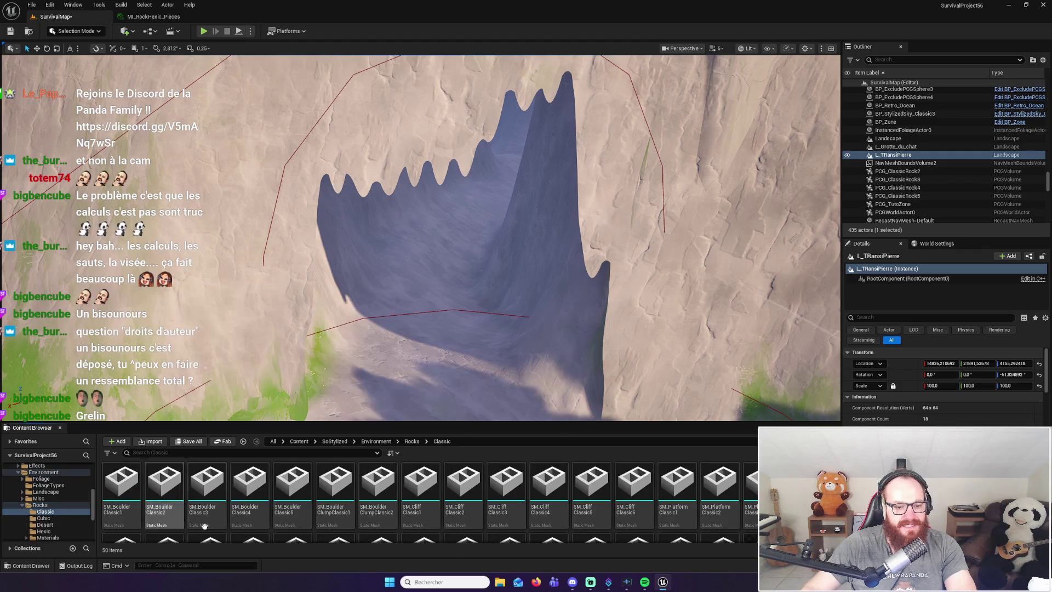
Drop a SoStylized cliff mesh over the canyon, scaled 0.38, 1.0, 0.47 and rotated about 51.9°
mouse_move(468, 375)
left_mouse_down()
mouse_move(467, 317)
mouse_move(459, 381)
left_mouse_up()
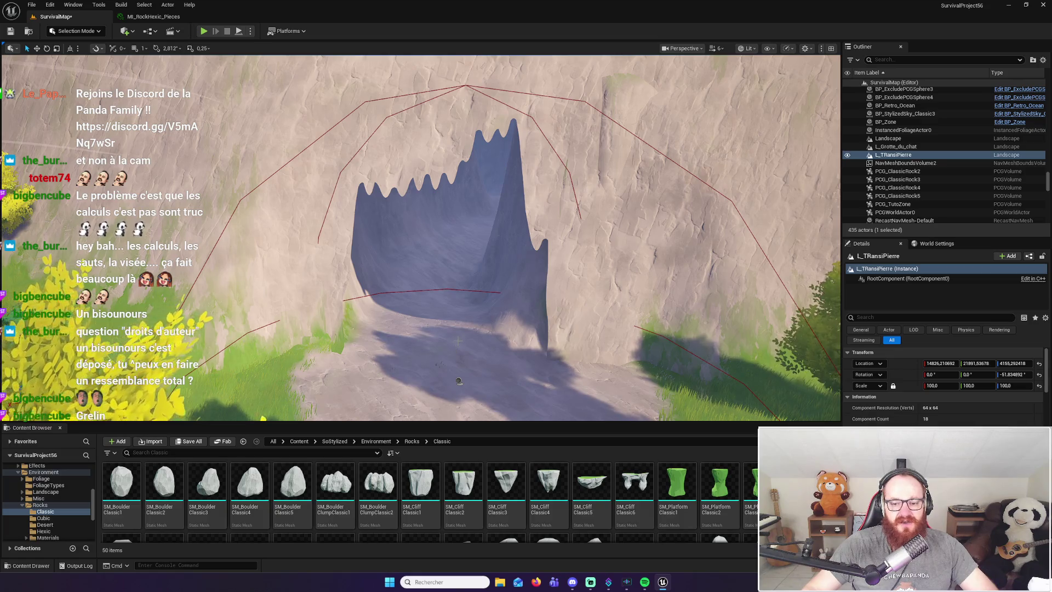
mouse_move(459, 329)
left_mouse_down()
mouse_move(459, 394)
mouse_move(450, 349)
mouse_move(440, 354)
left_mouse_up()
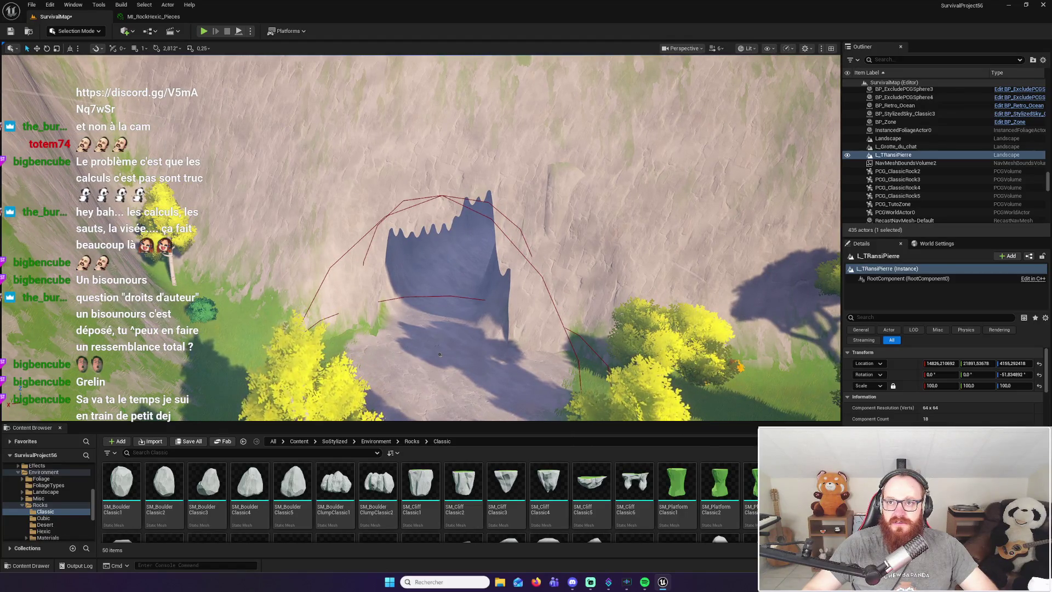
mouse_move(439, 354)
left_mouse_down()
mouse_move(376, 337)
mouse_move(497, 348)
left_mouse_up()
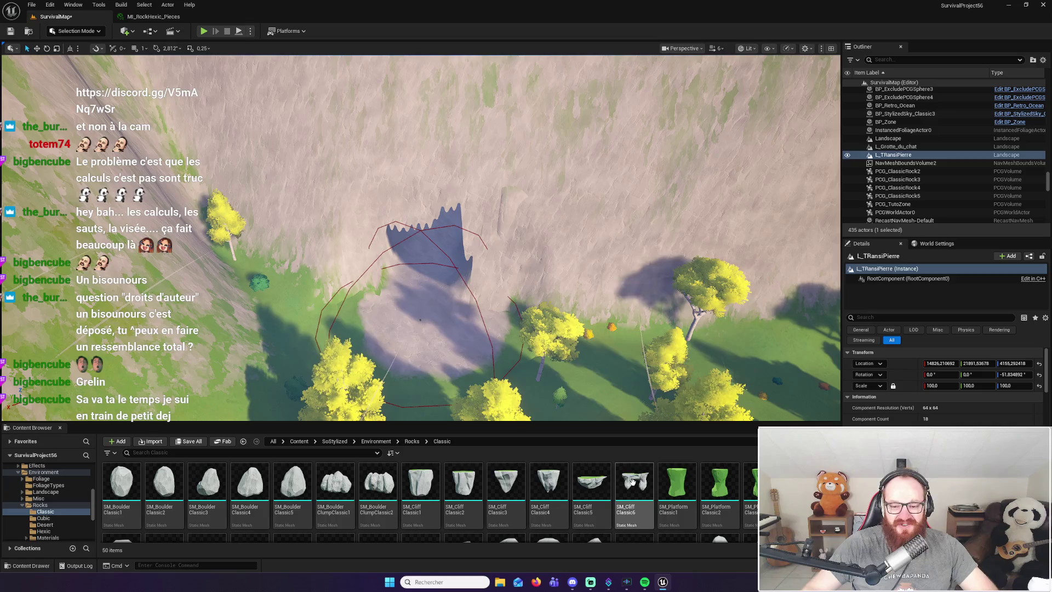
left_click_drag(417, 207, 450, 250)
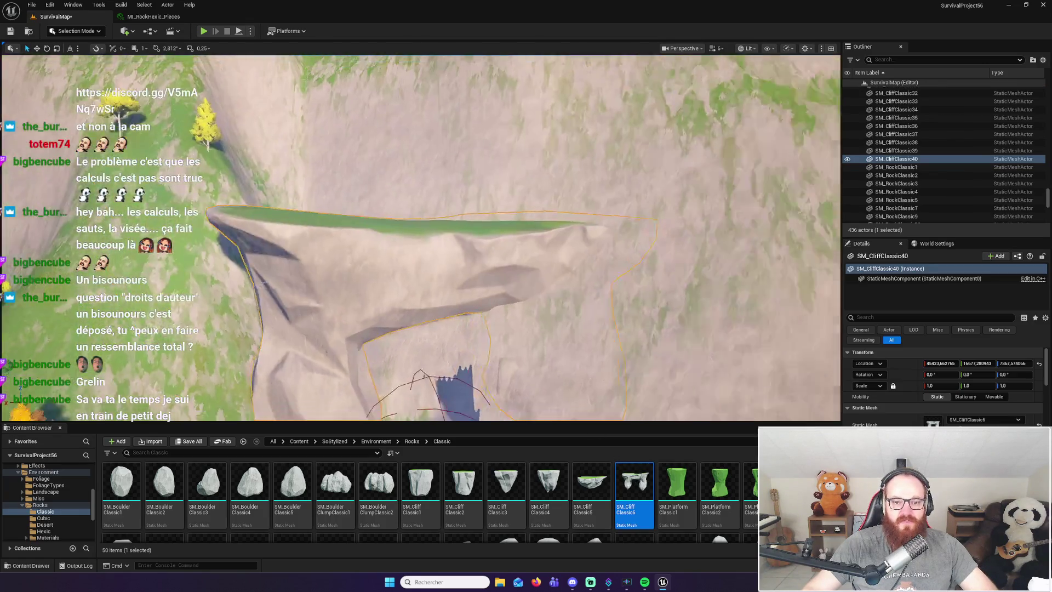
scroll(421, 238, "down", 10)
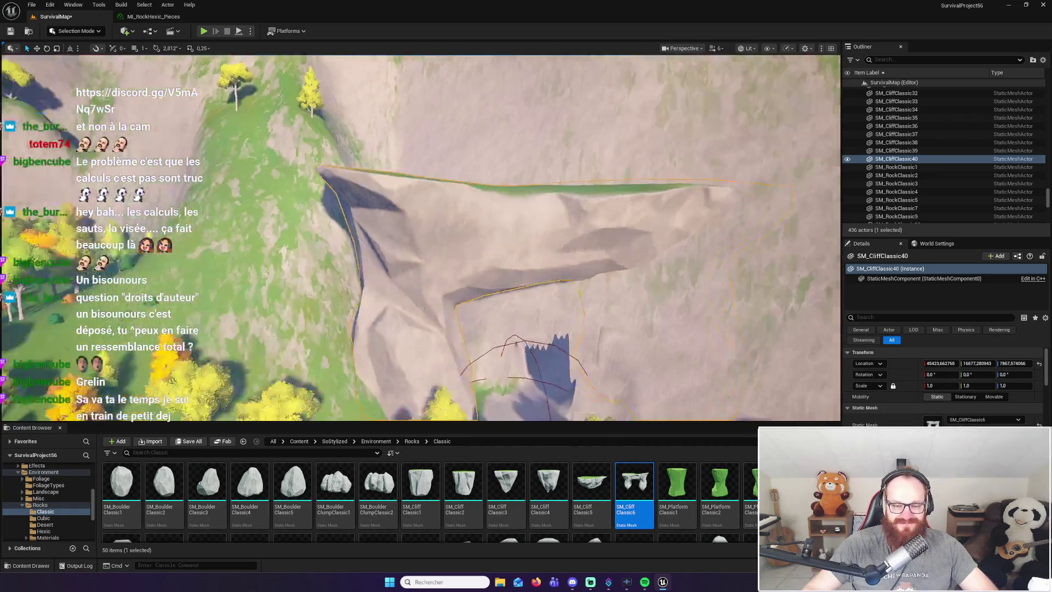
left_click_drag(491, 270, 466, 290)
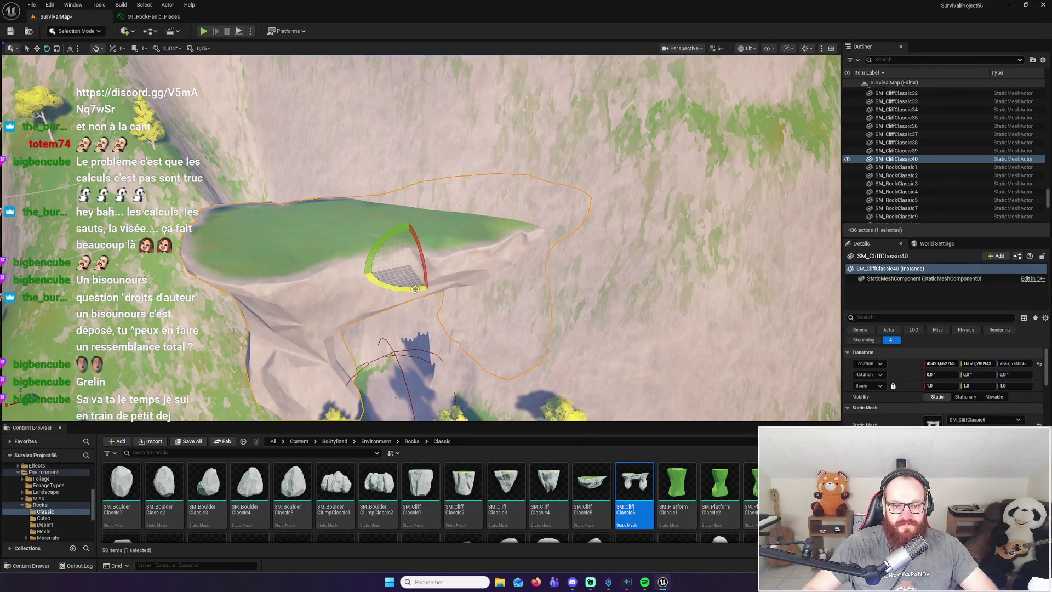
left_click_drag(363, 268, 363, 268)
left_click_drag(389, 325, 389, 325)
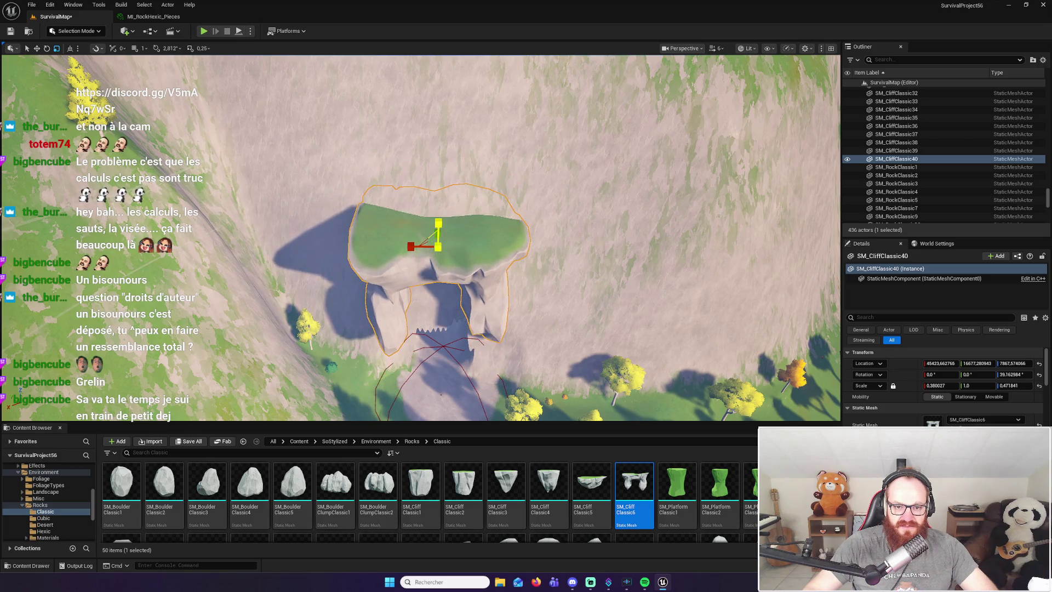
scroll(455, 165, "up", 5)
Lower the cliff arch onto the canyon walls and inspect it from above
mouse_move(446, 107)
left_mouse_down()
mouse_move(457, 209)
mouse_move(457, 165)
mouse_move(422, 164)
left_mouse_up()
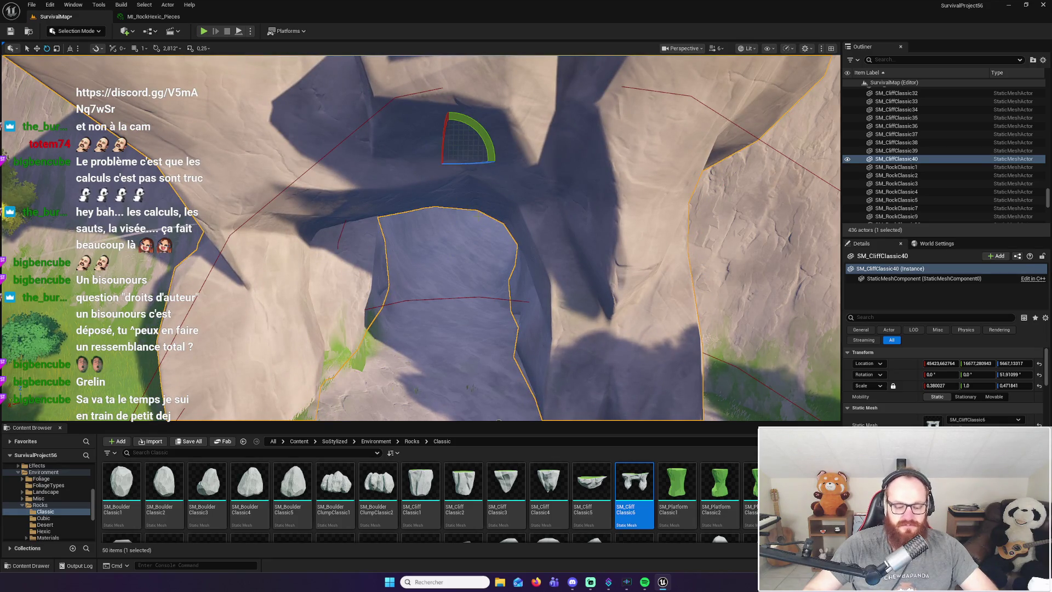
mouse_move(457, 164)
left_mouse_down()
mouse_move(496, 181)
mouse_move(486, 198)
mouse_move(498, 181)
left_mouse_up()
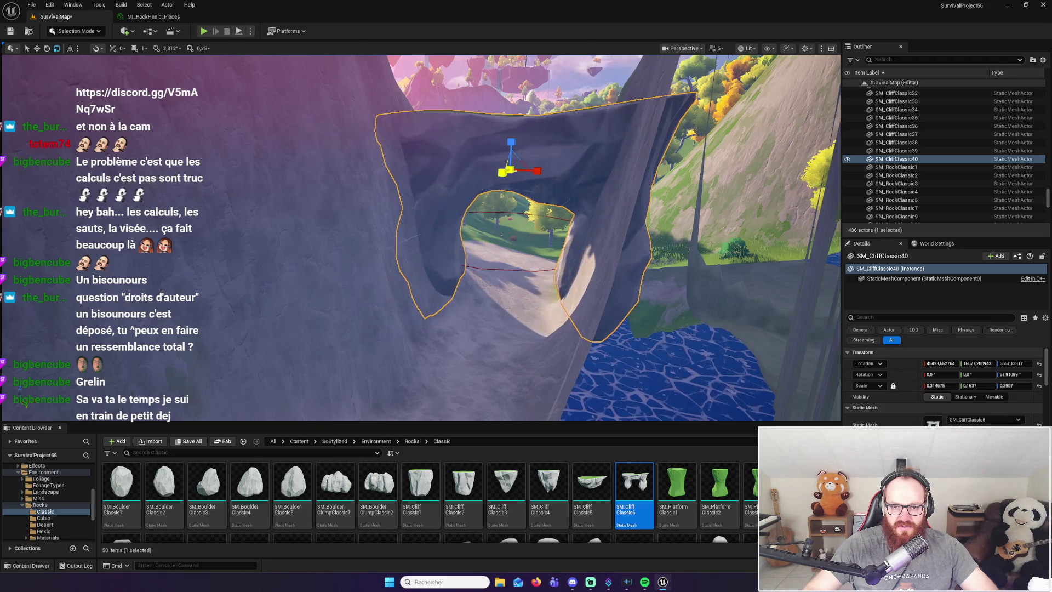
left_click_drag(421, 236, 421, 170)
left_click_drag(542, 252, 541, 242)
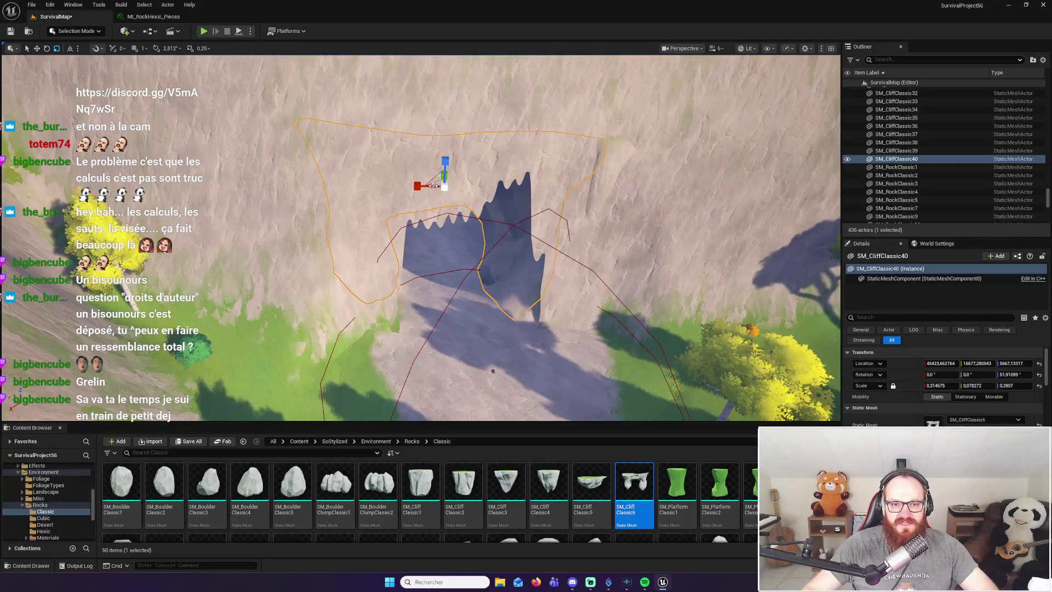
left_click_drag(439, 168, 428, 162)
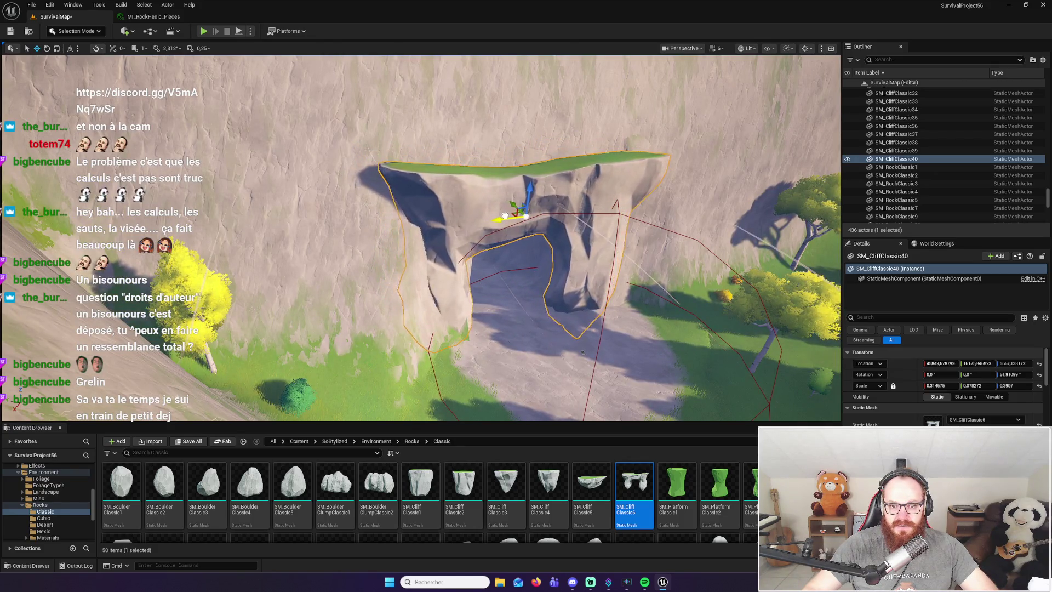
scroll(515, 213, "up", 5)
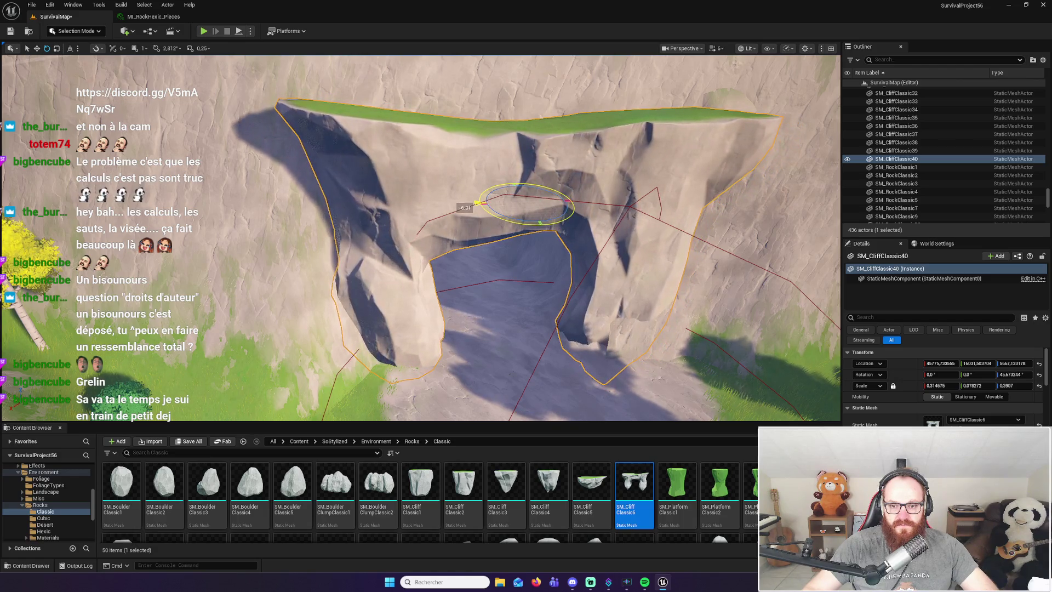
Nudge the arch into place, raise its Y scale to about 0.23, and frame it
left_click_drag(517, 193, 521, 199)
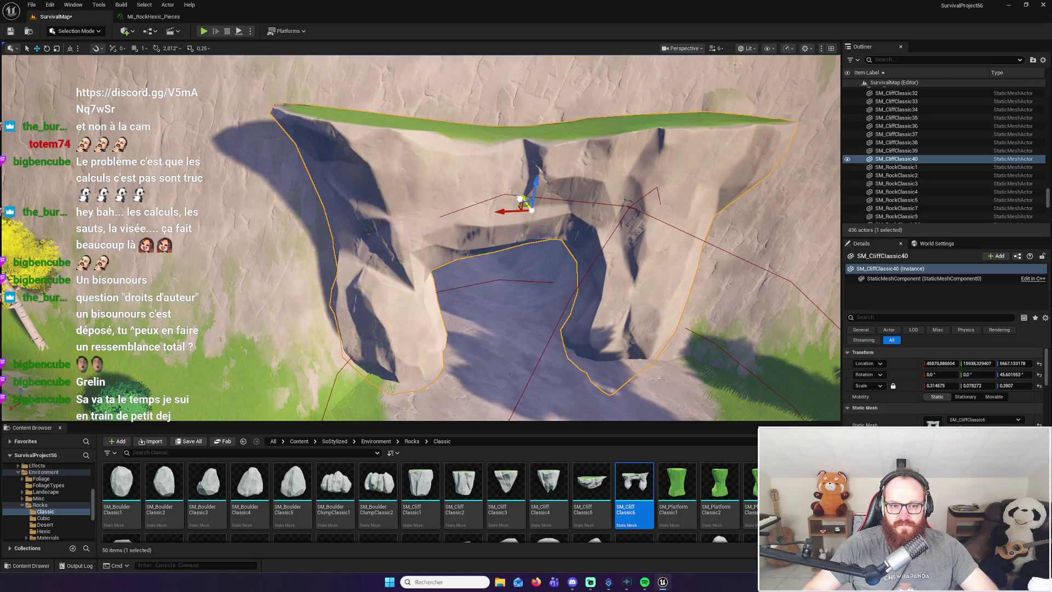
scroll(541, 236, "down", 8)
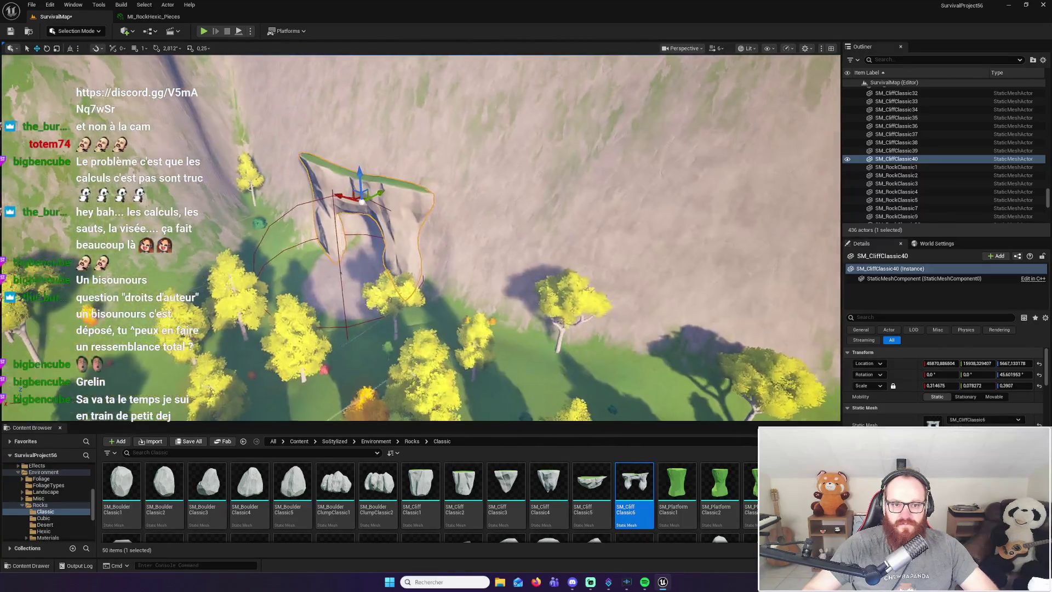
scroll(541, 236, "up", 5)
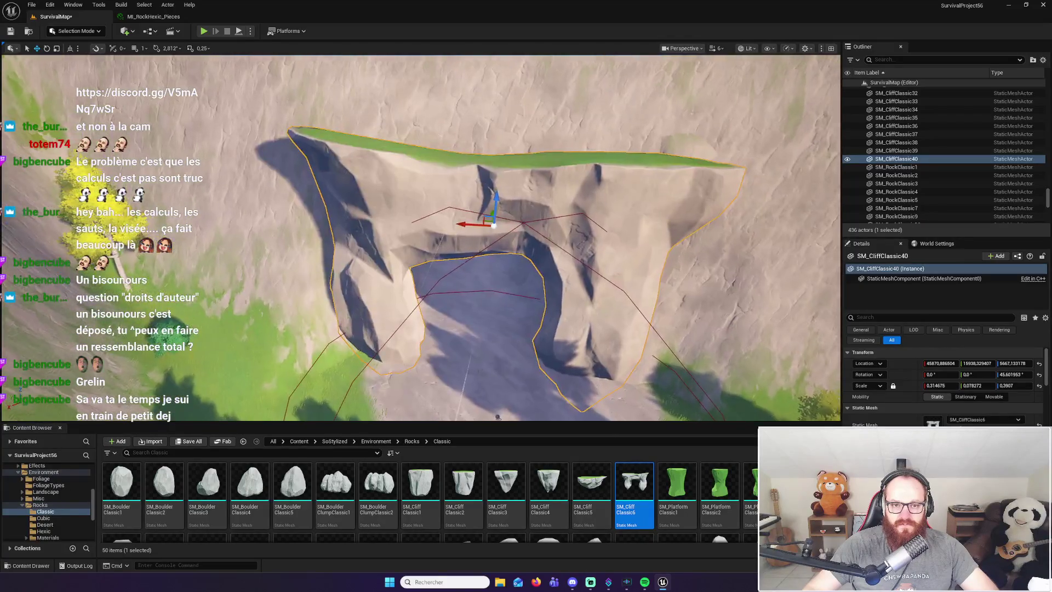
scroll(505, 399, "up", 6)
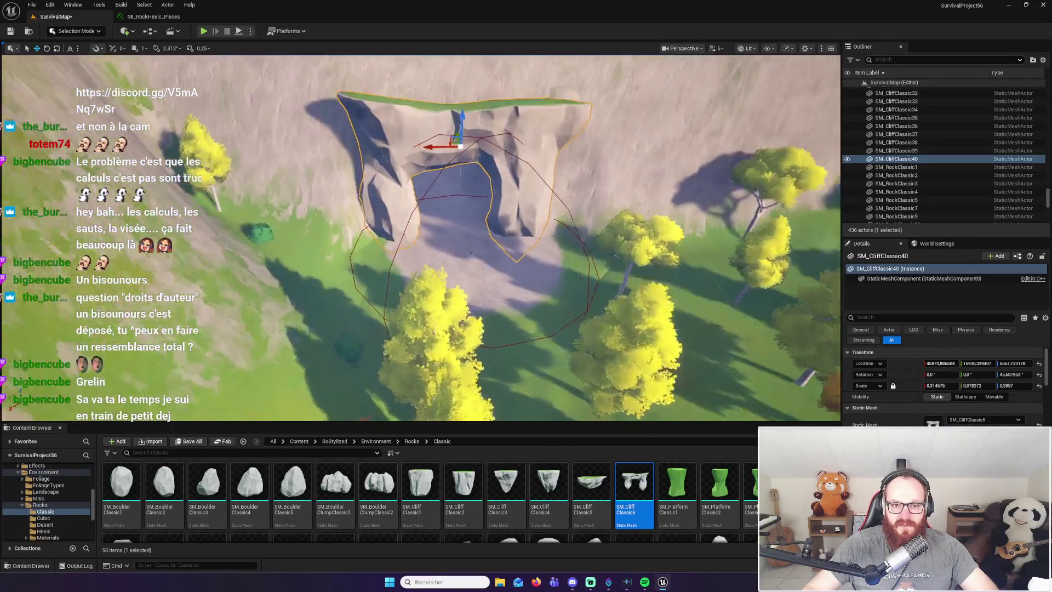
scroll(505, 399, "up", 5)
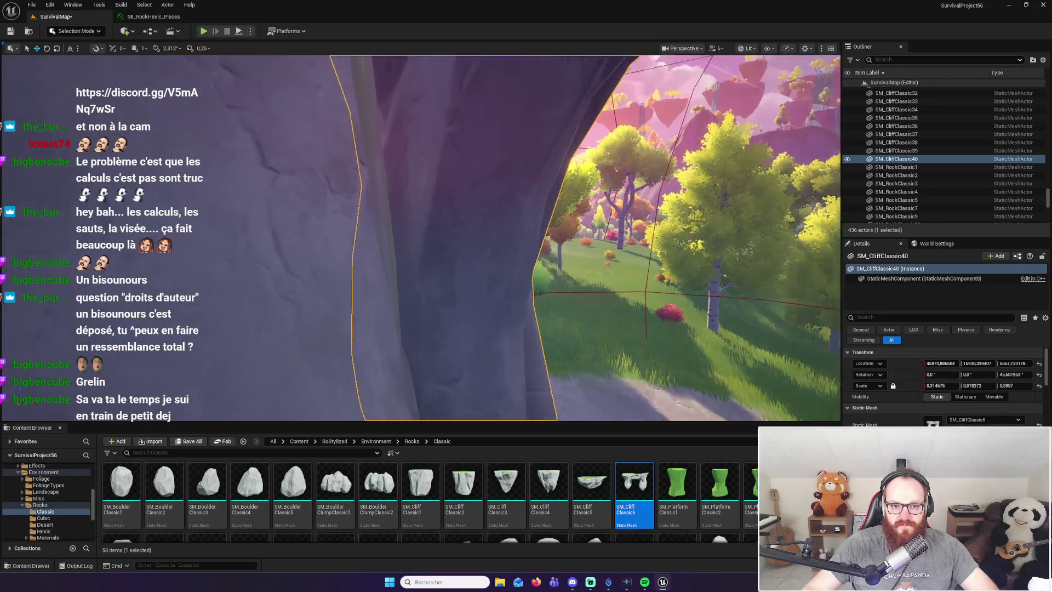
left_click_drag(505, 399, 478, 394)
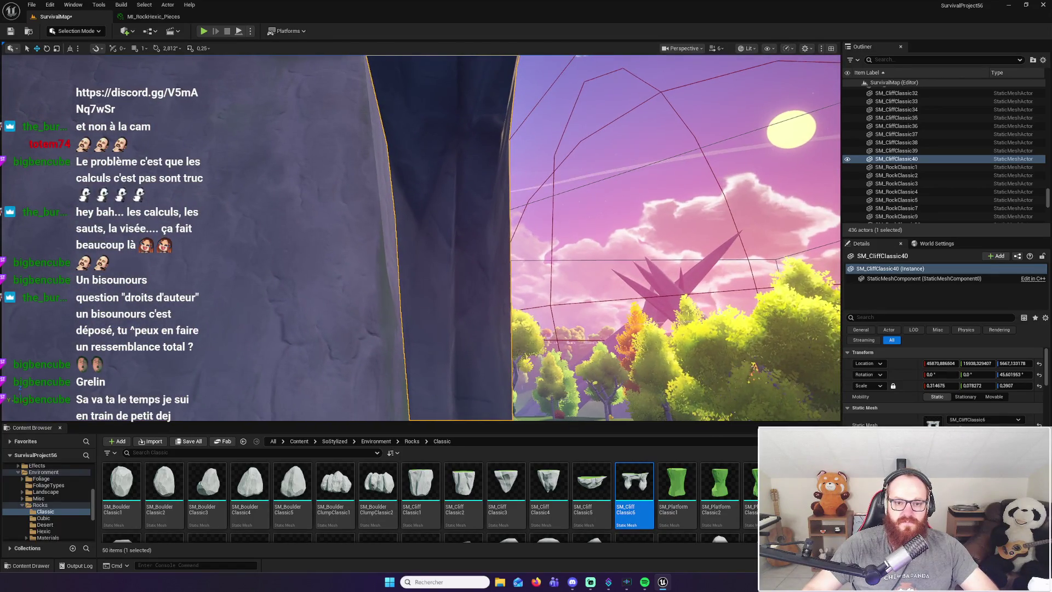
scroll(566, 276, "down", 6)
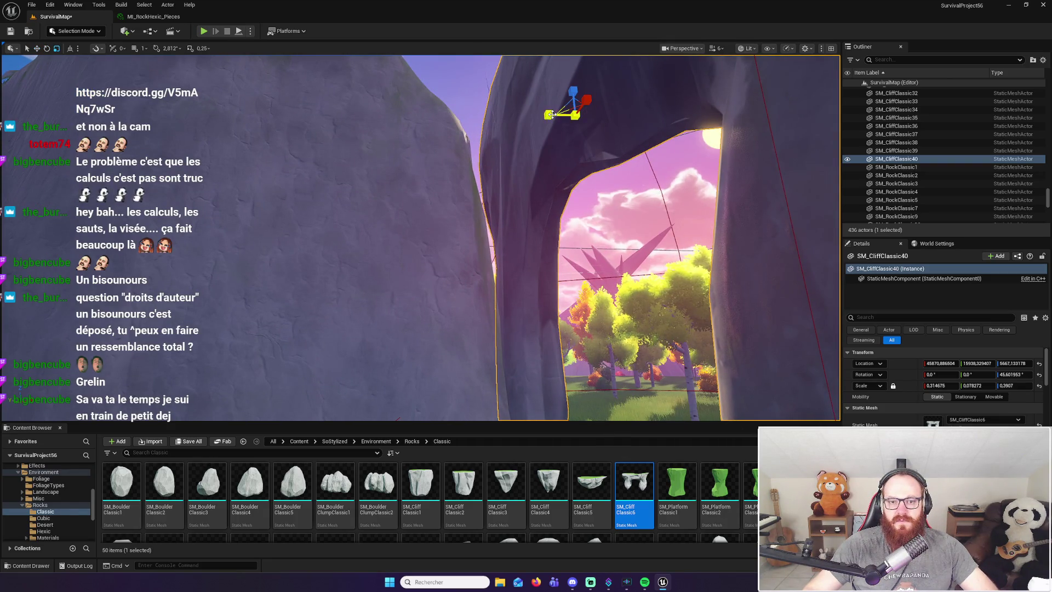
left_click_drag(553, 115, 526, 118)
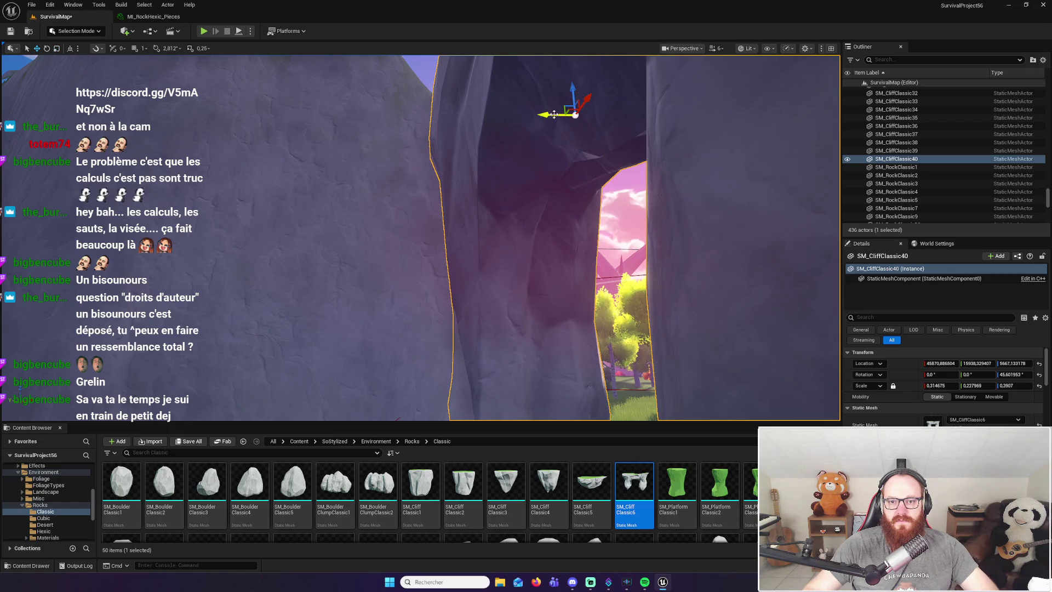
left_click_drag(547, 116, 565, 164)
key("f")
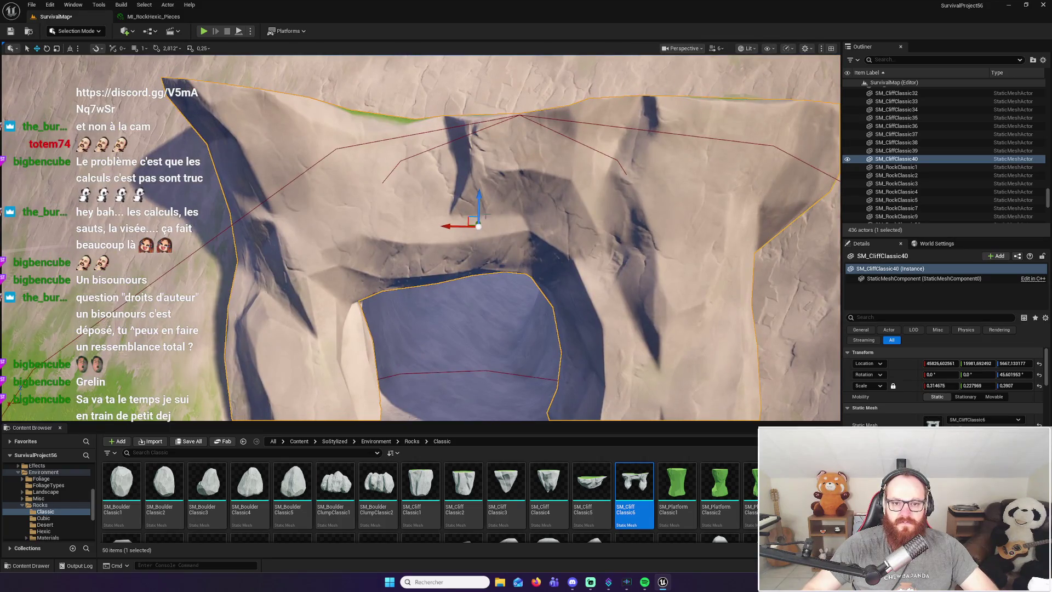
Tilt SM_CliffClassic40 about 6° and nudge it to roughly X 45629, Y 14175, Z 5647
left_click_drag(467, 222, 610, 407)
mouse_move(528, 208)
left_mouse_down()
mouse_move(468, 197)
mouse_move(478, 197)
left_mouse_up()
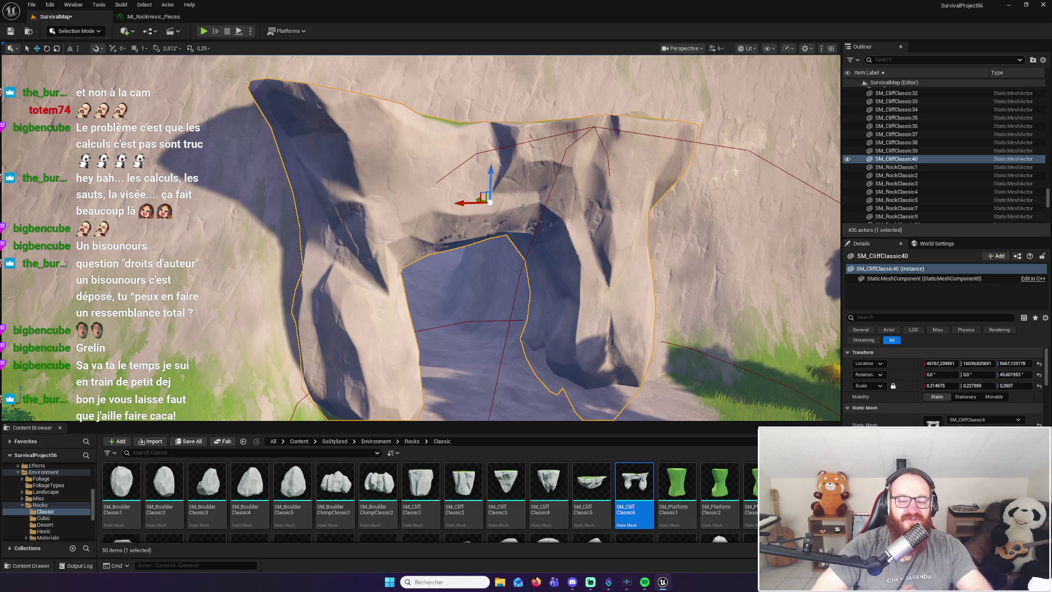
mouse_move(570, 249)
left_mouse_down()
mouse_move(570, 277)
mouse_move(570, 248)
mouse_move(412, 223)
mouse_move(399, 176)
left_mouse_up()
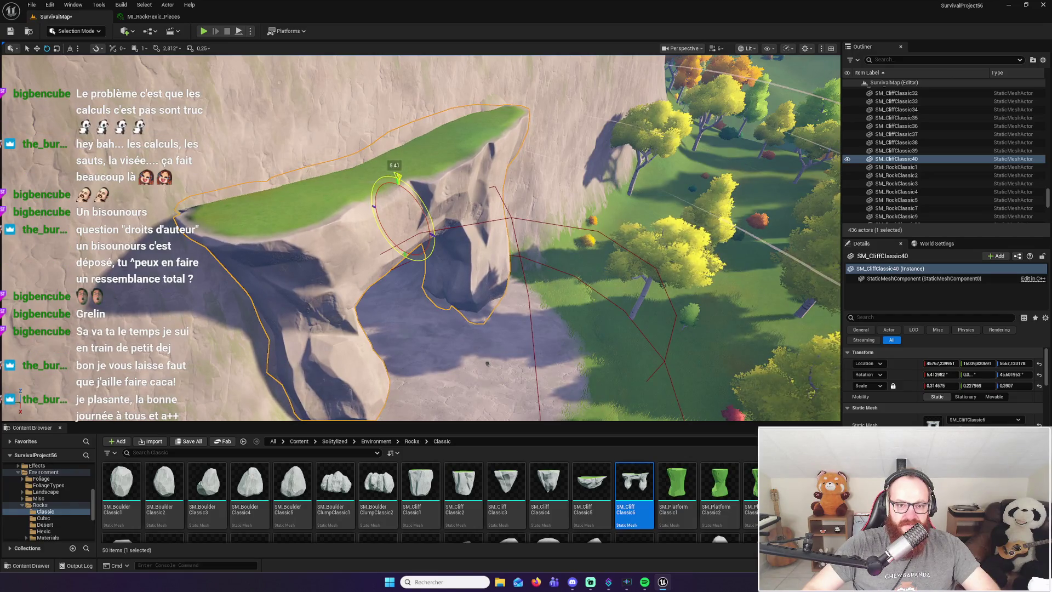
mouse_move(477, 241)
left_mouse_down()
mouse_move(422, 230)
mouse_move(365, 192)
mouse_move(356, 197)
mouse_move(355, 252)
mouse_move(356, 186)
left_mouse_up()
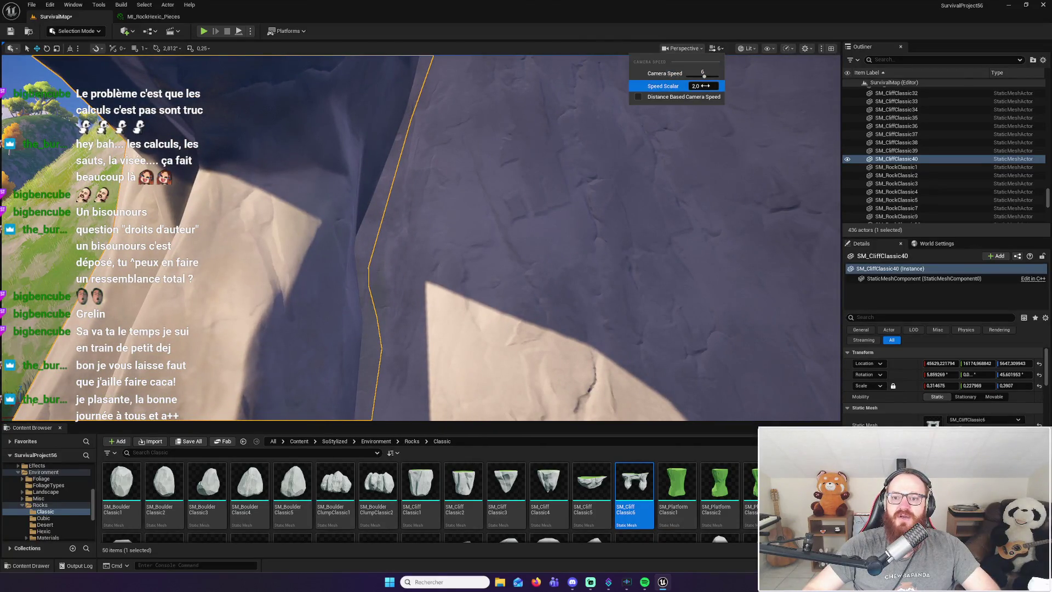
mouse_move(714, 130)
left_mouse_down()
mouse_move(692, 154)
mouse_move(692, 131)
mouse_move(685, 165)
left_mouse_up()
left_click_drag(431, 121, 431, 120)
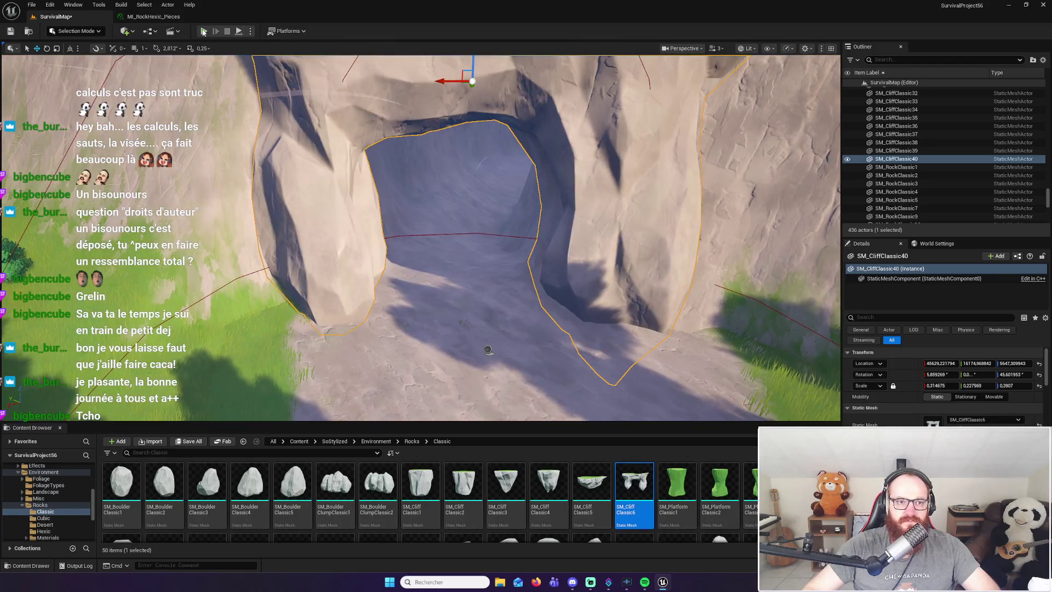
Deselect the arch, start Play-in-Editor, and run the character onto and through the arch
key("Escape")
key("alt+p")
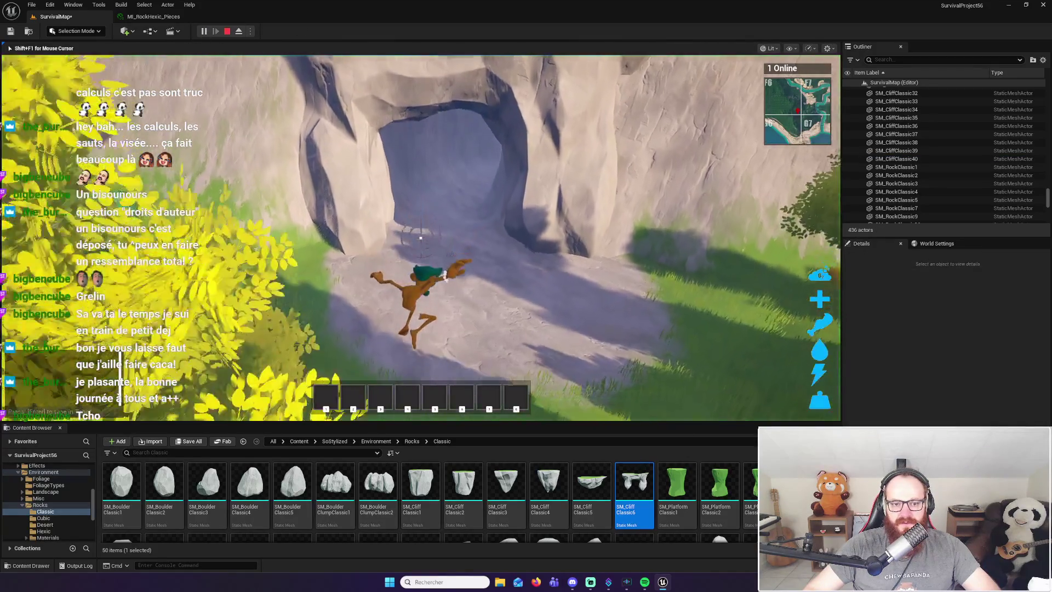
key("w")
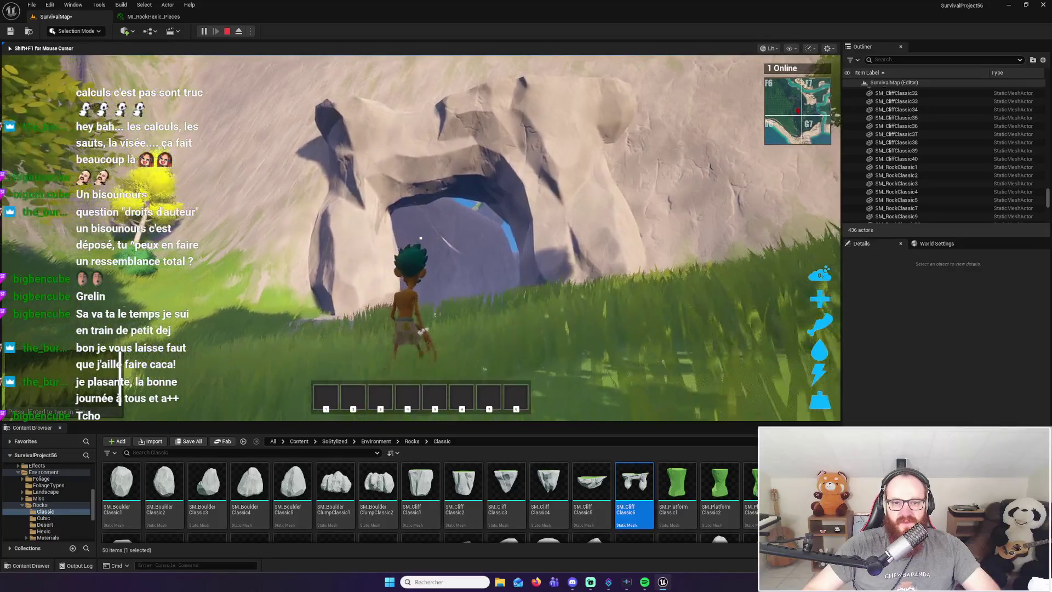
key("w")
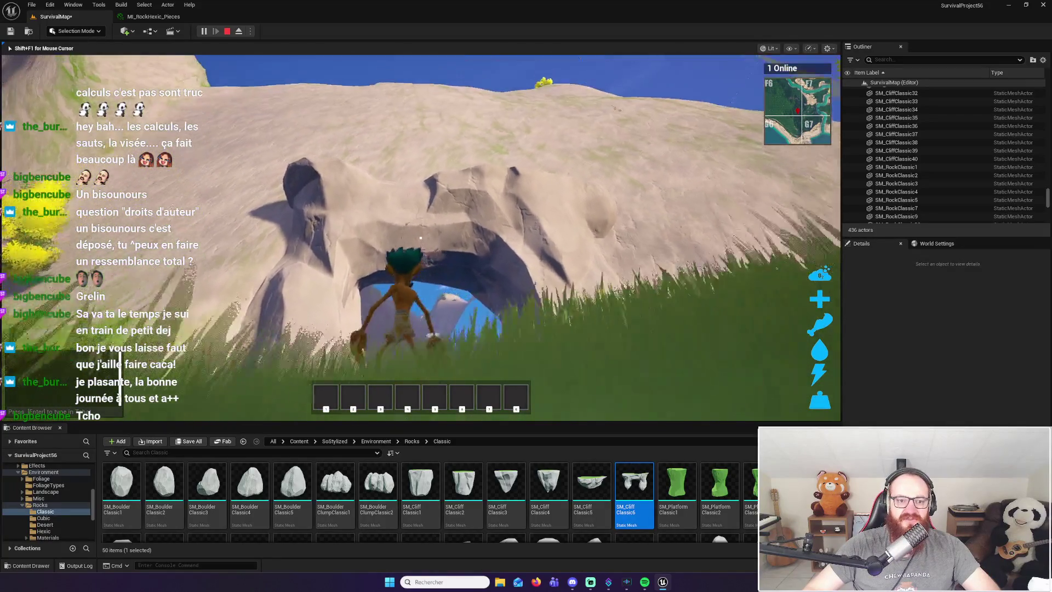
key("w")
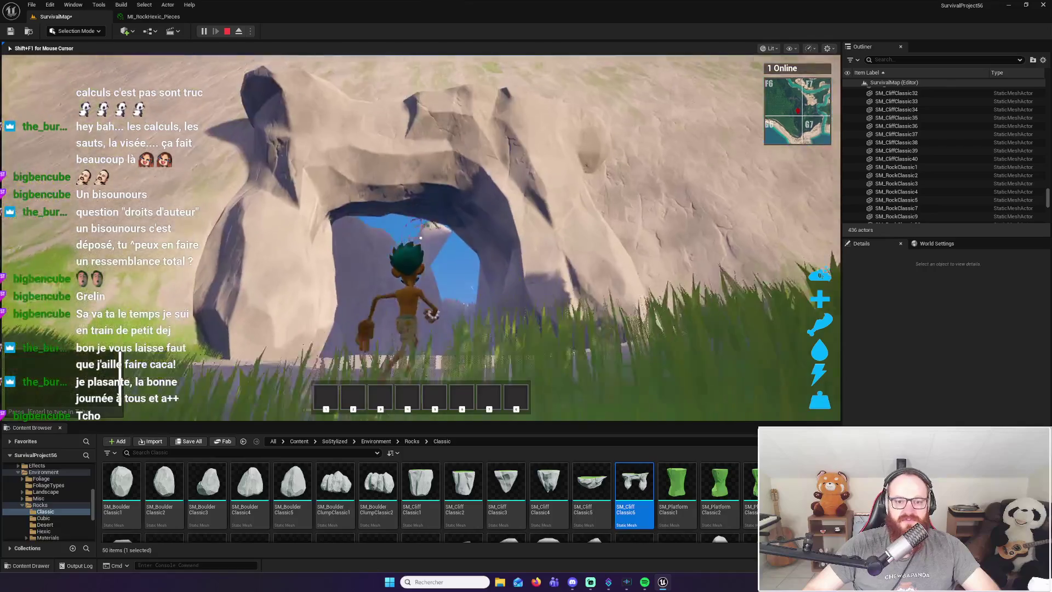
key("a")
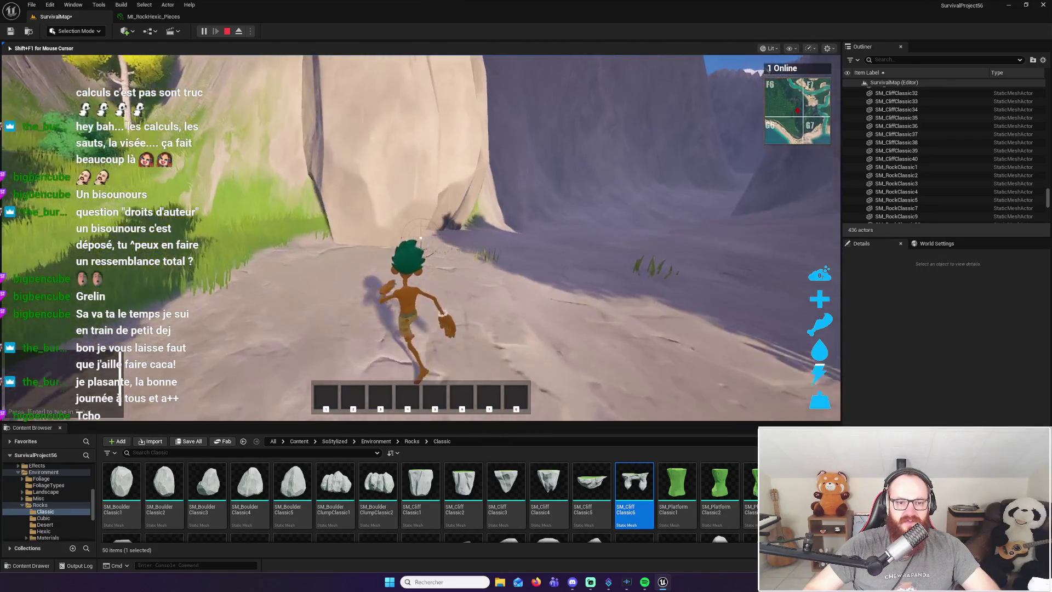
Walk the character through the rock crevice and back through the arch, then stop PIE
key("w")
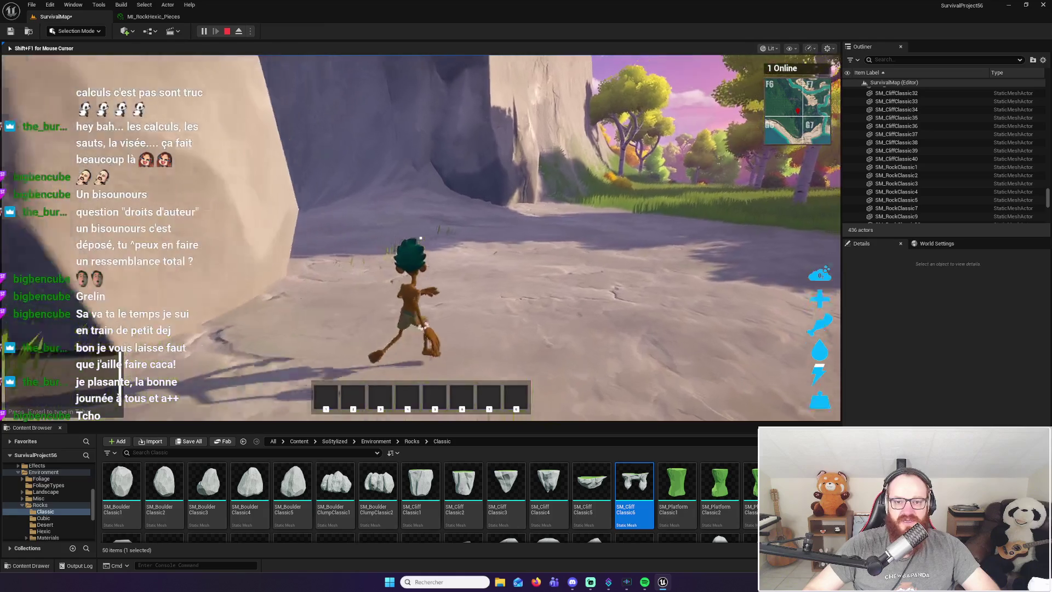
key("w")
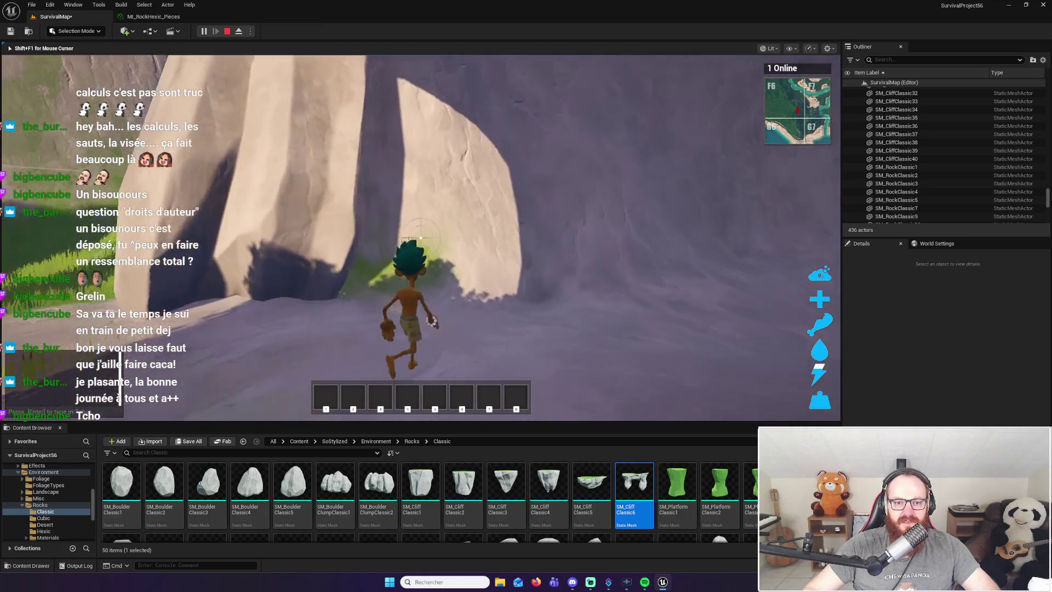
key("w")
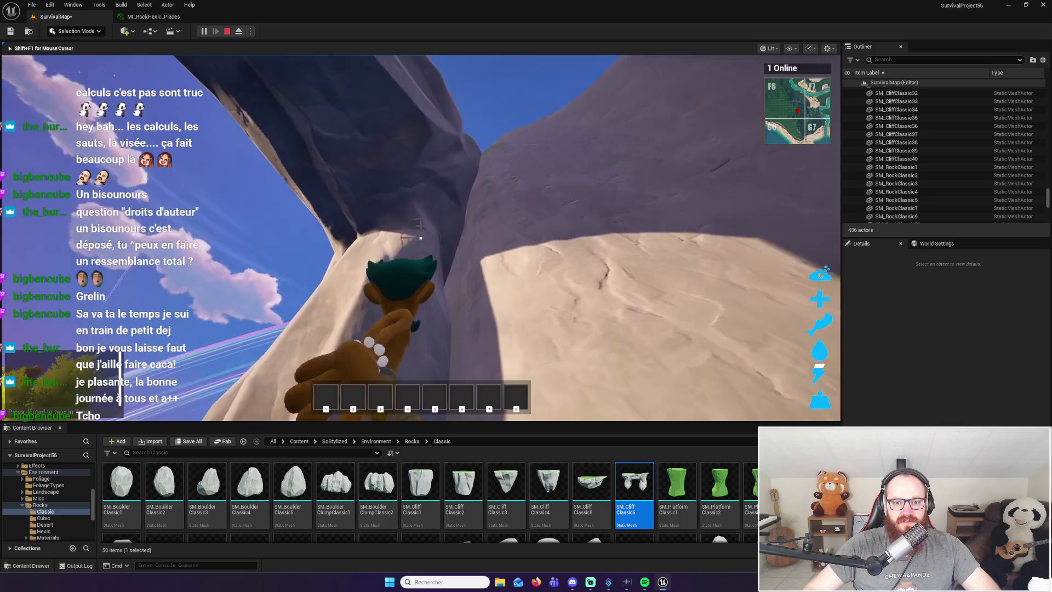
key("w")
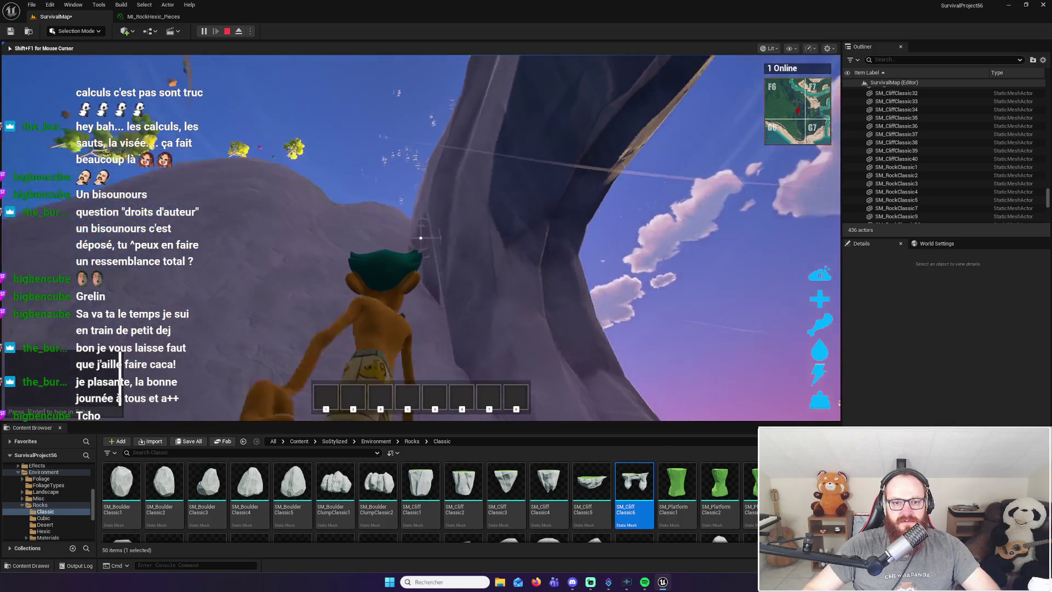
key("w")
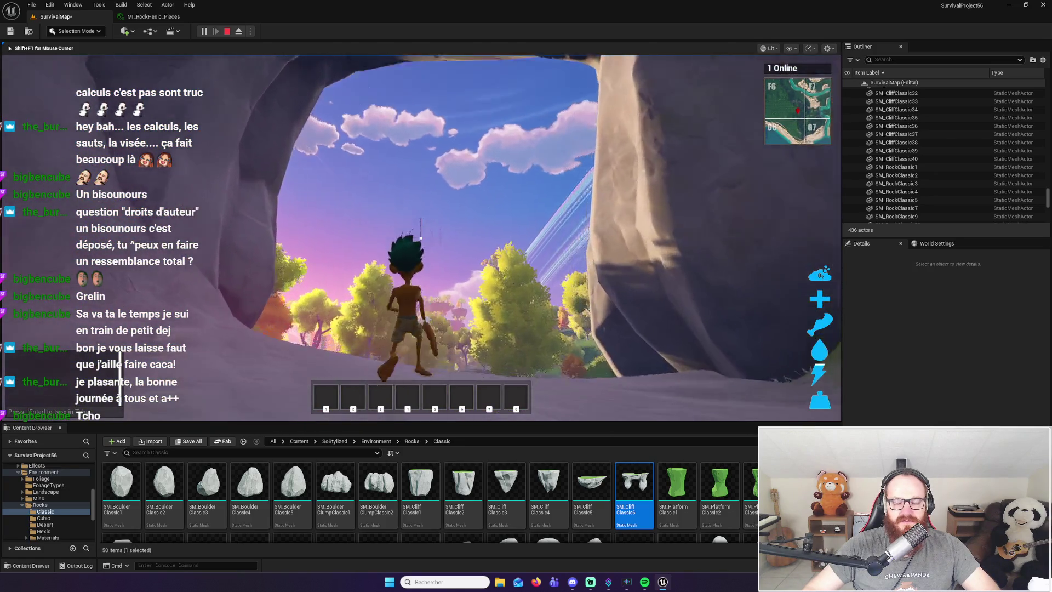
key("w")
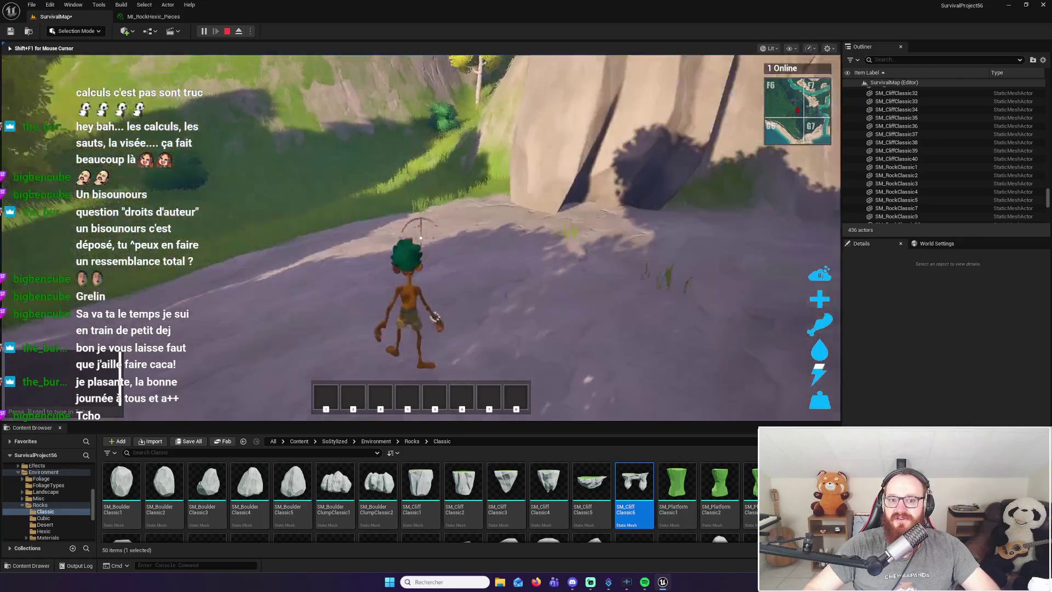
key("s")
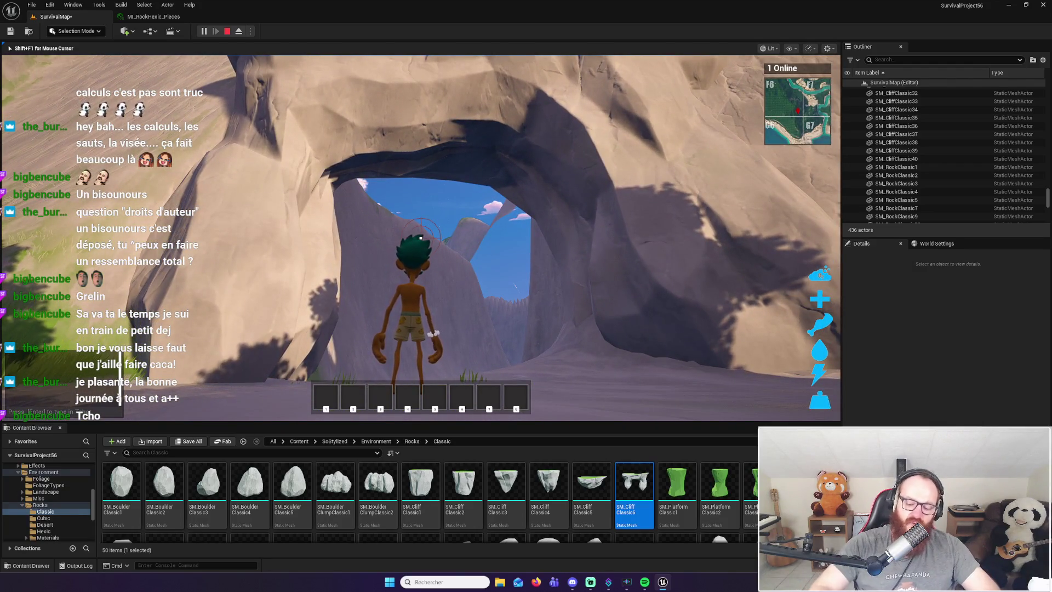
key("Escape")
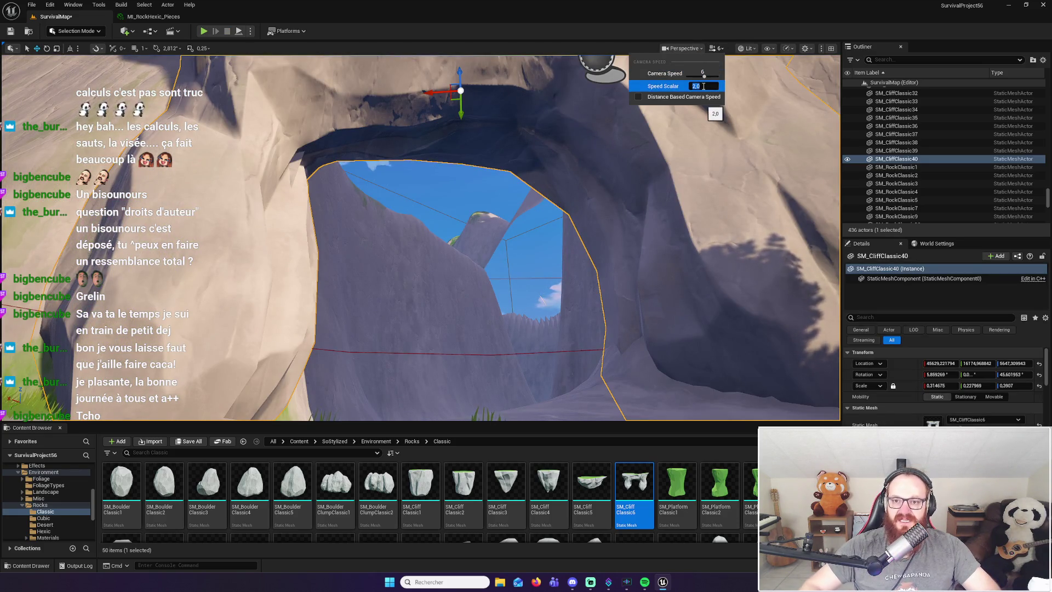
left_click_drag(599, 268, 600, 269)
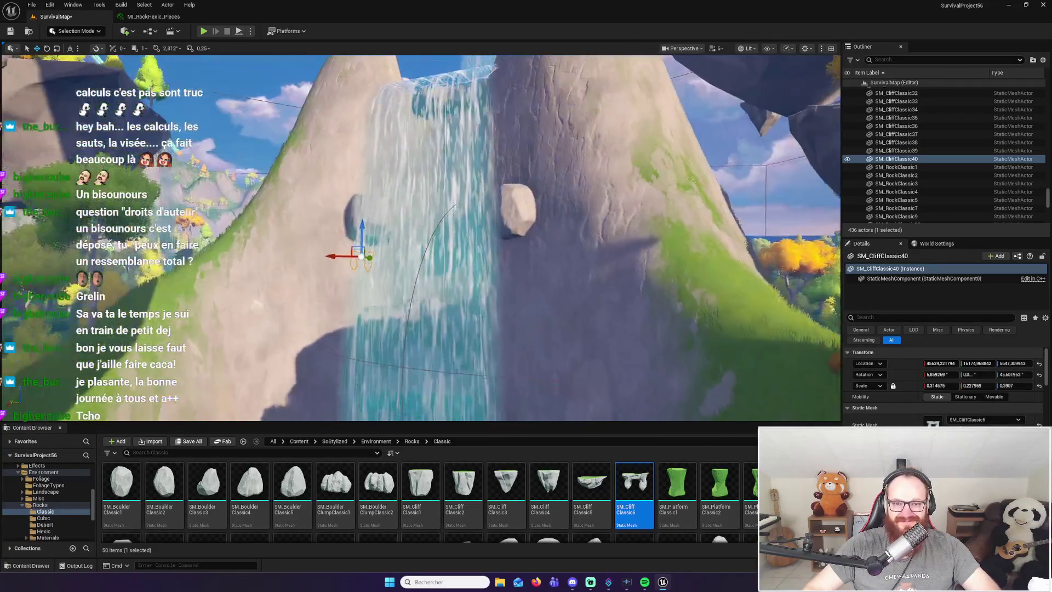
left_click(428, 152)
left_click(434, 81)
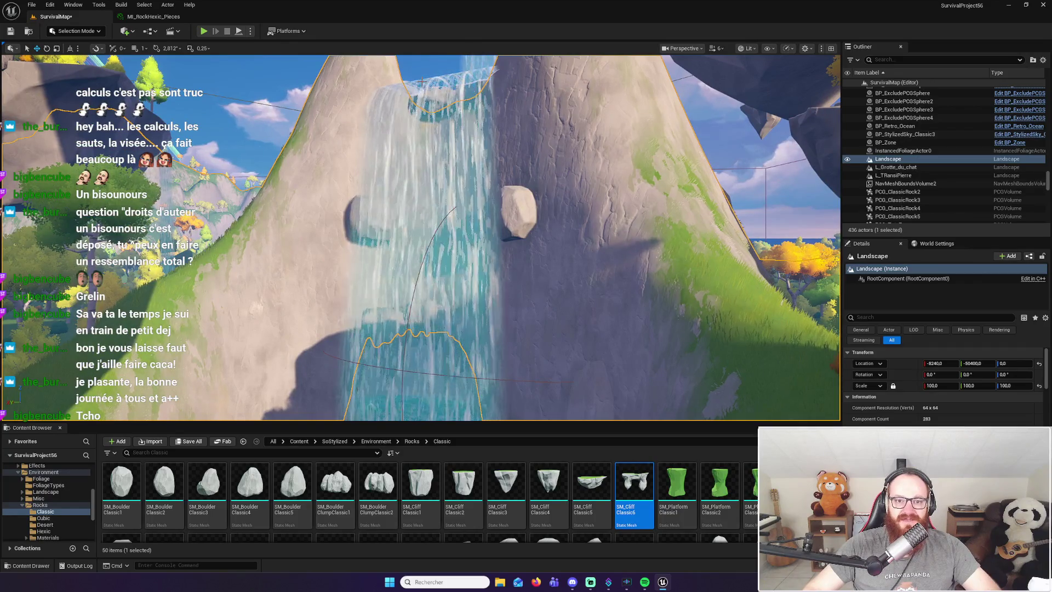
mouse_move(437, 100)
left_mouse_down()
mouse_move(455, 164)
mouse_move(464, 109)
left_mouse_up()
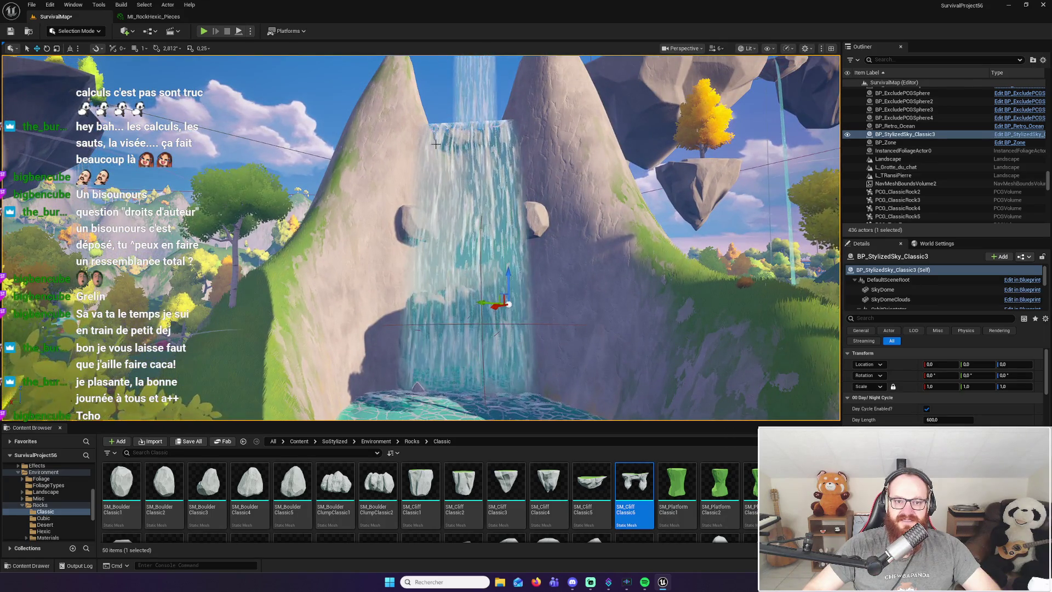
left_click(430, 313)
left_click(602, 313)
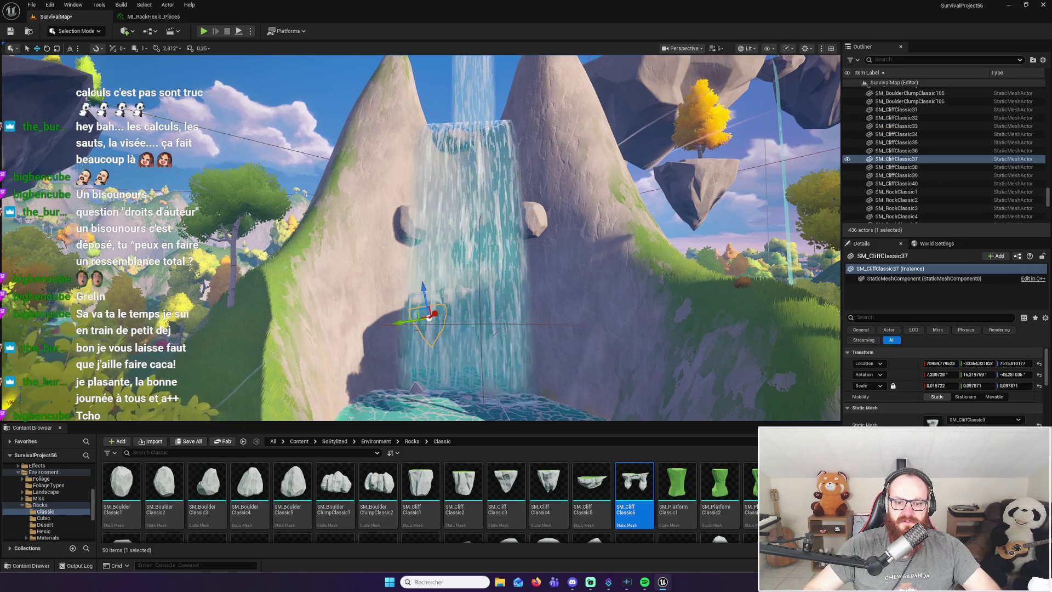
mouse_move(602, 313)
left_mouse_down()
mouse_move(542, 314)
mouse_move(543, 274)
mouse_move(581, 274)
left_mouse_up()
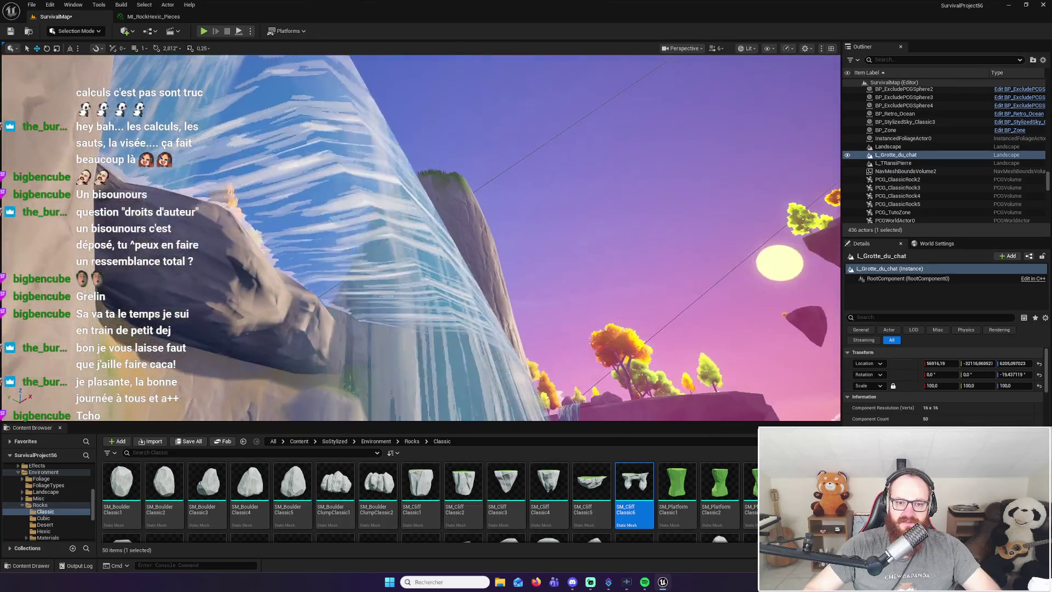
left_click(356, 220)
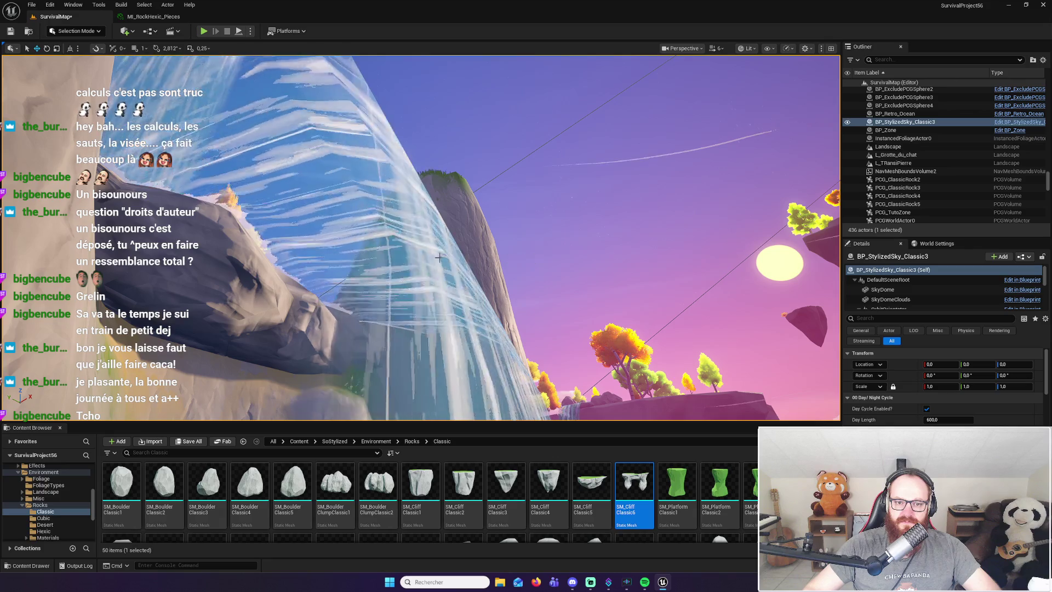
left_click(449, 253)
left_click_drag(449, 253, 448, 213)
Inspect the waterfall base, selecting its water, cliff rock, hexic rock and landscape
left_click_drag(445, 307, 438, 302)
left_click(420, 275)
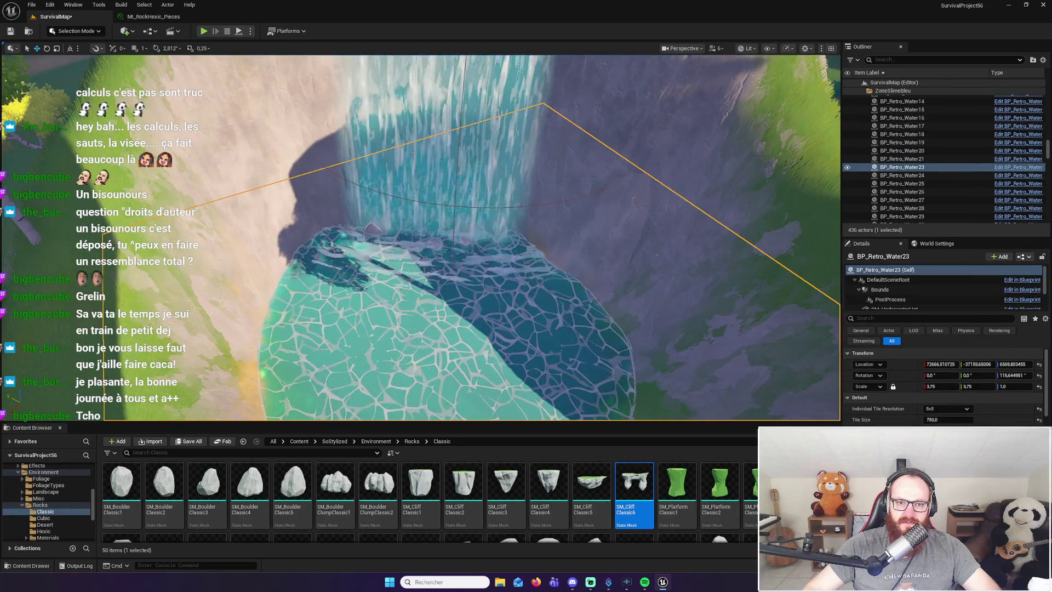
left_click(401, 123)
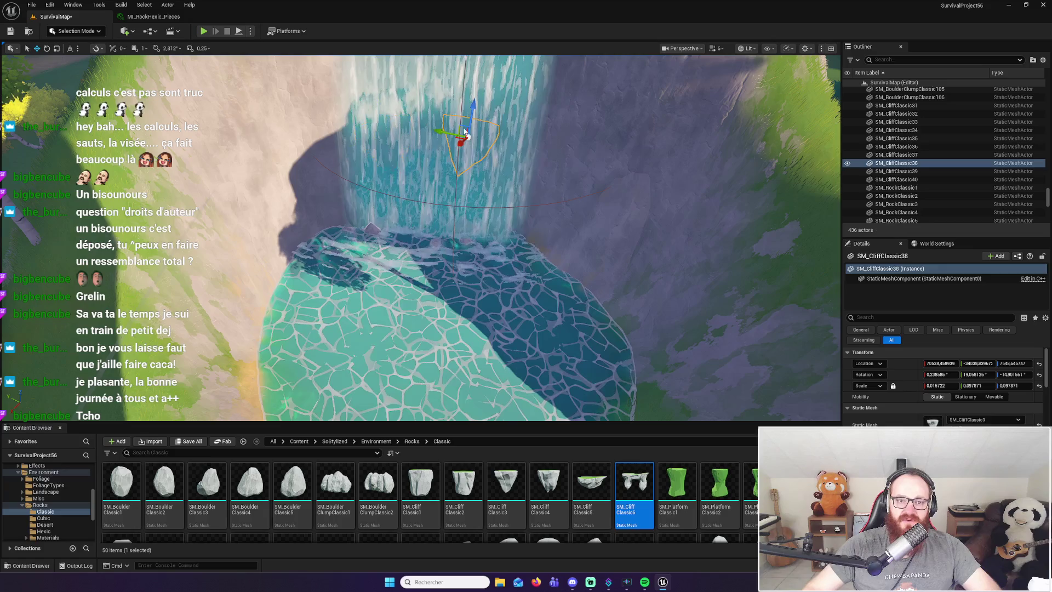
right_click(464, 131)
scroll(416, 146, "down", 3)
left_click(416, 146)
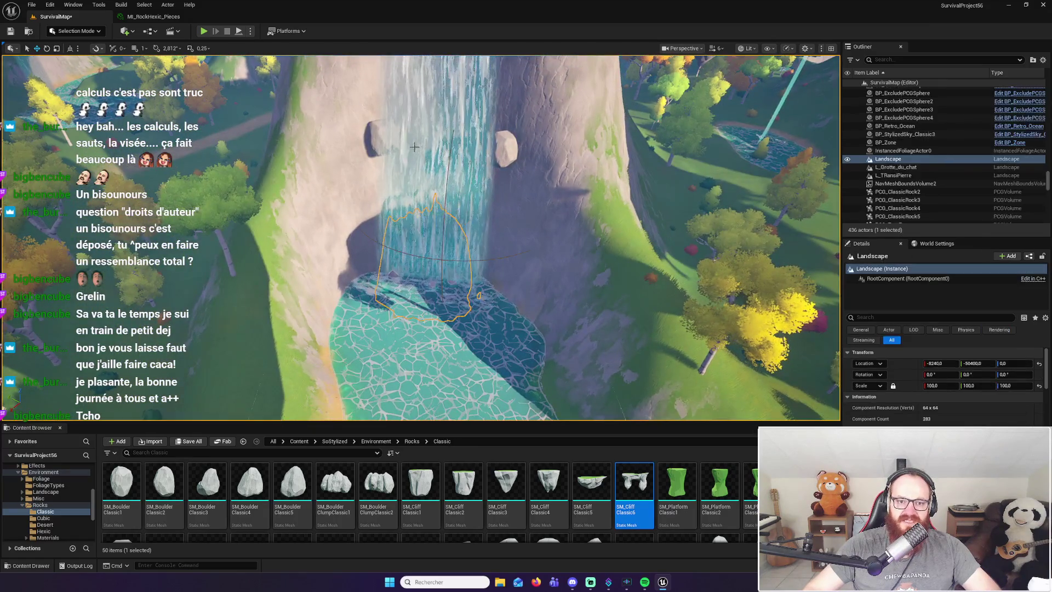
left_click_drag(389, 171, 387, 171)
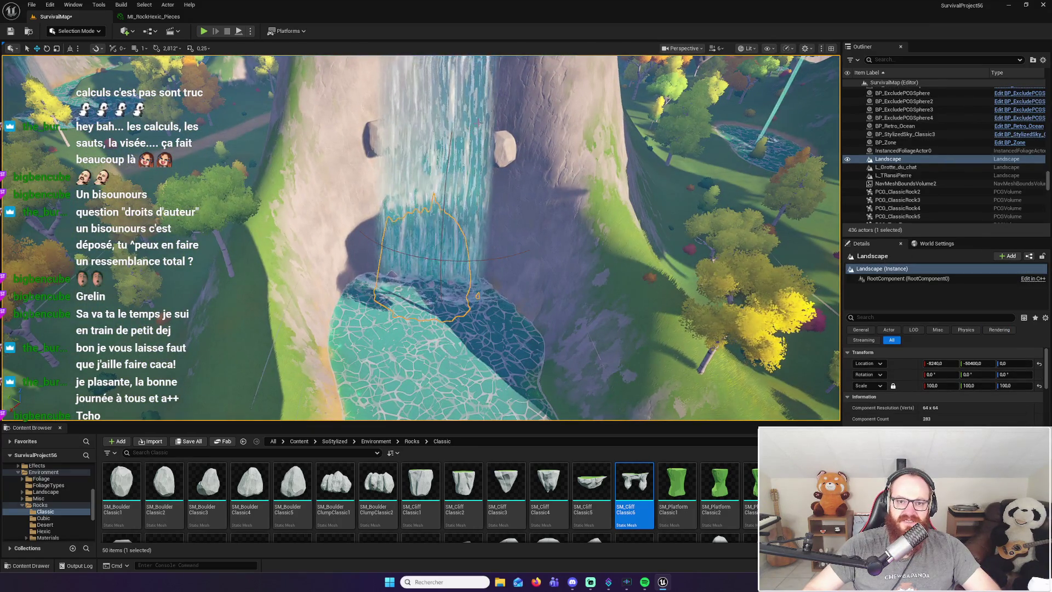
mouse_move(497, 152)
left_mouse_down()
mouse_move(432, 161)
mouse_move(432, 109)
mouse_move(416, 110)
left_mouse_up()
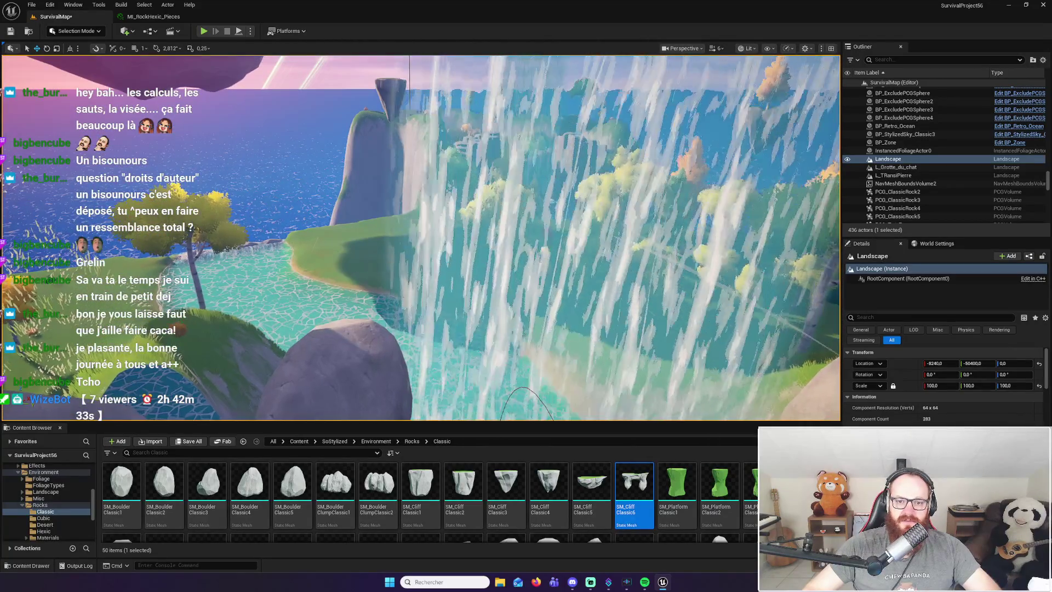
left_click(580, 176)
left_click(453, 277)
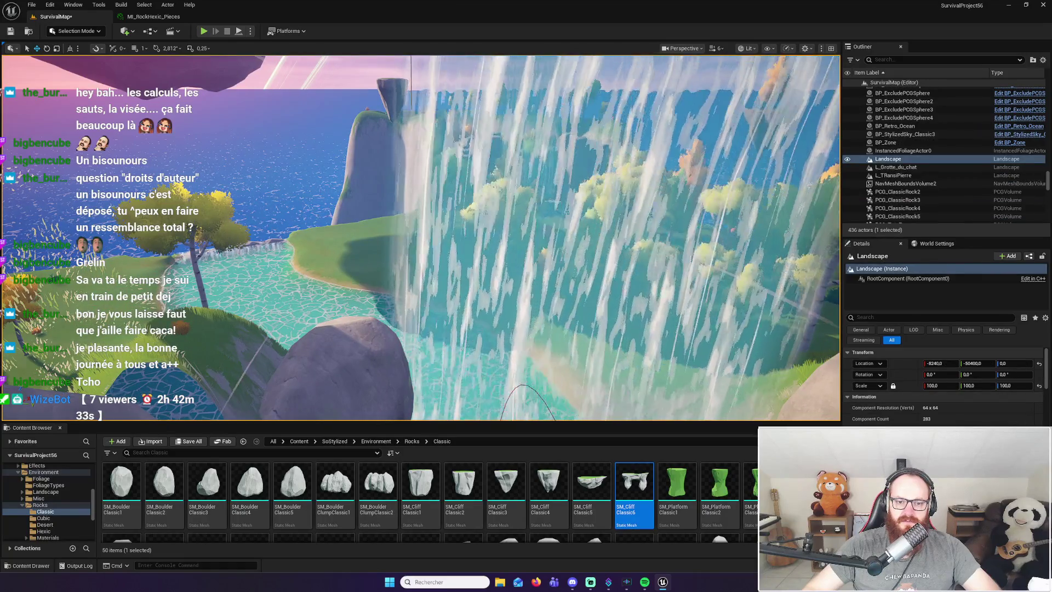
left_click(370, 280)
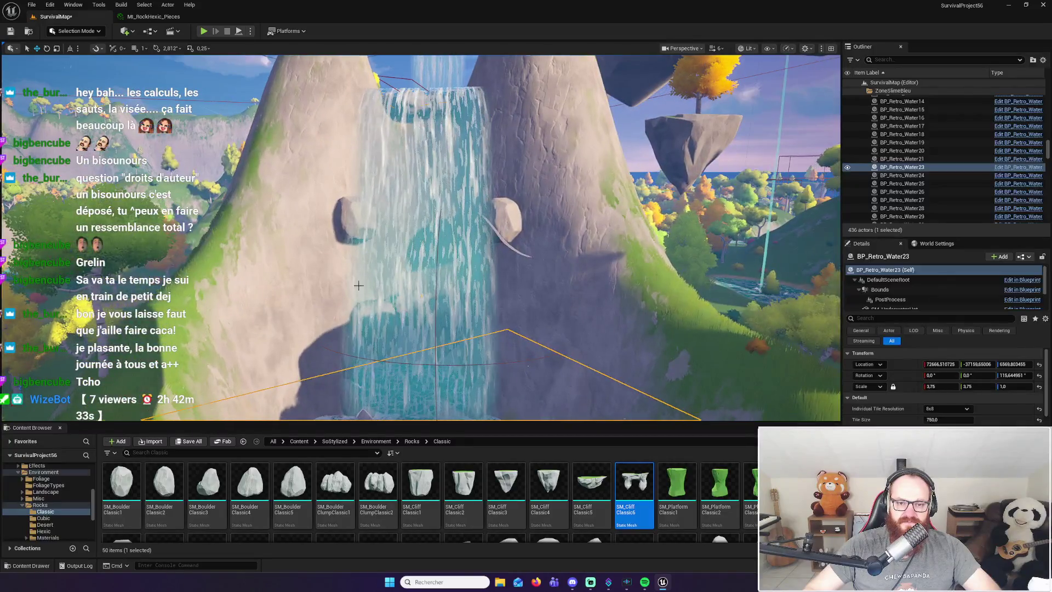
left_click(394, 263)
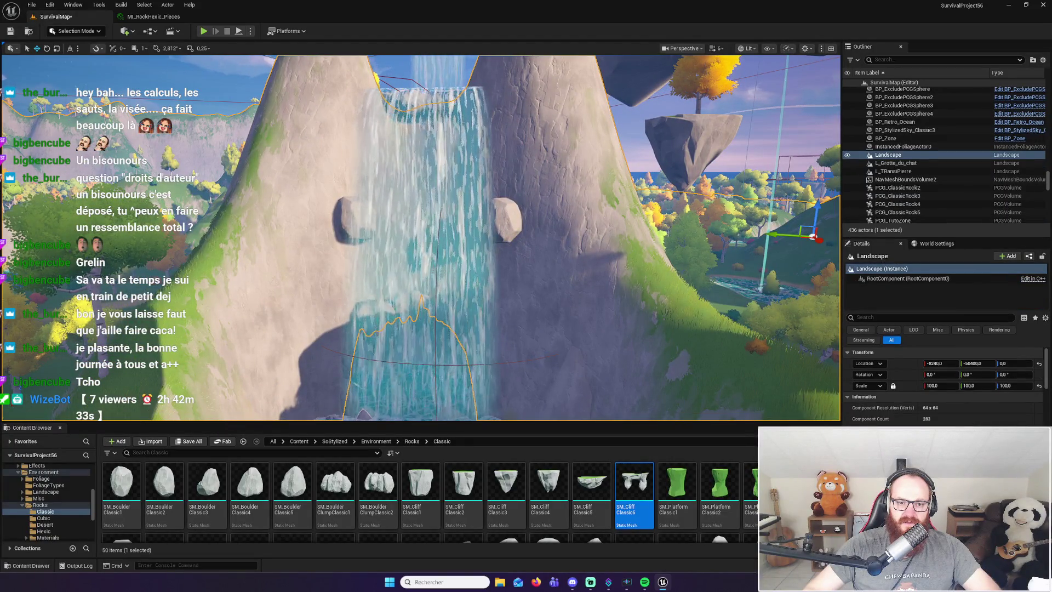
Lower the viewport camera speed from 6 to 3
scroll(421, 237, "up", 10)
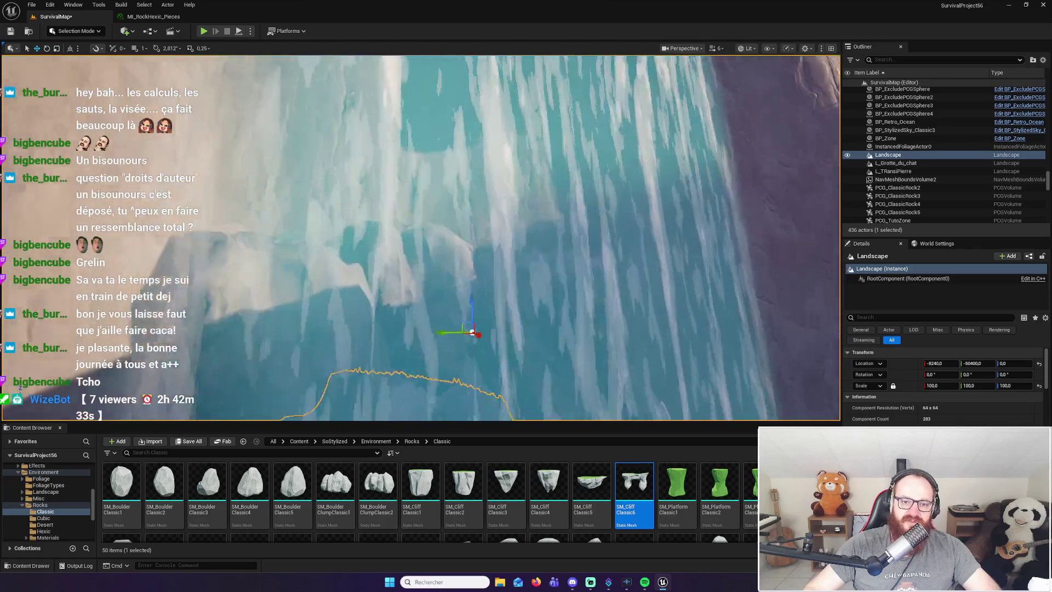
left_click(718, 48)
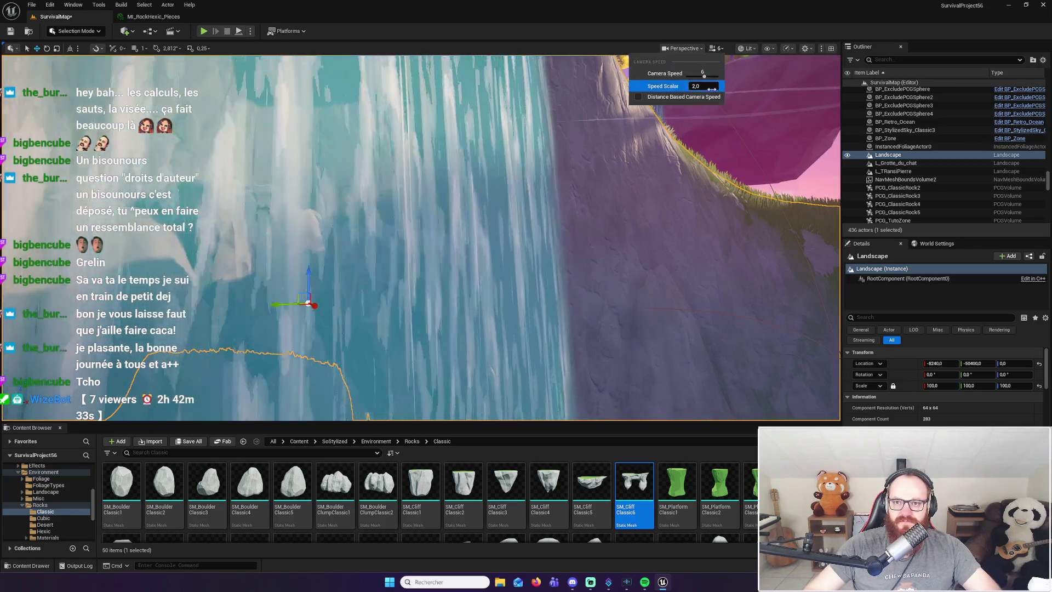
scroll(421, 237, "up", 5)
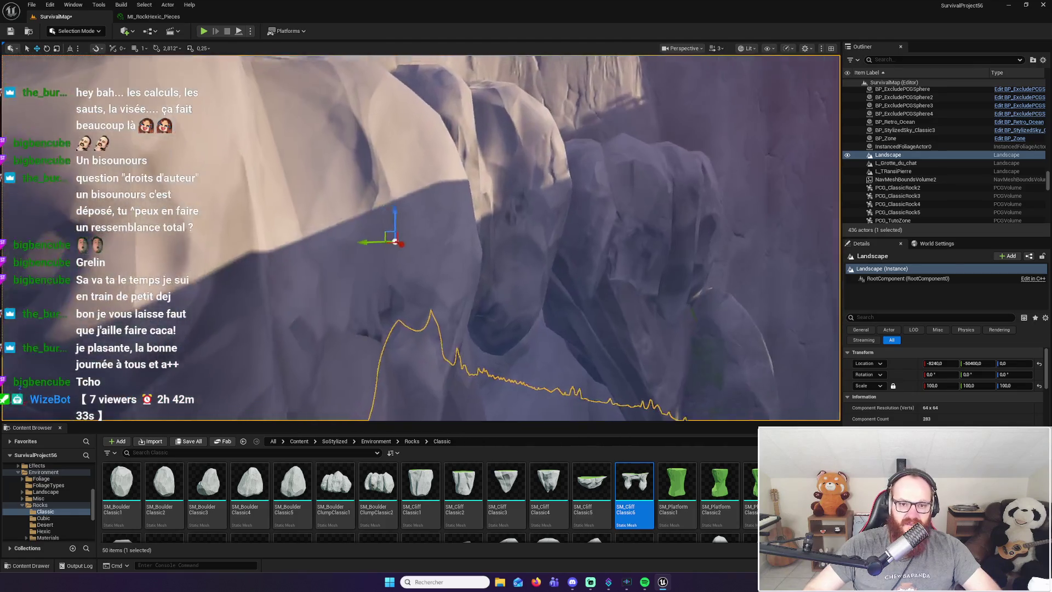
Raise the viewport camera speed from 3 back to 6
scroll(421, 238, "down", 5)
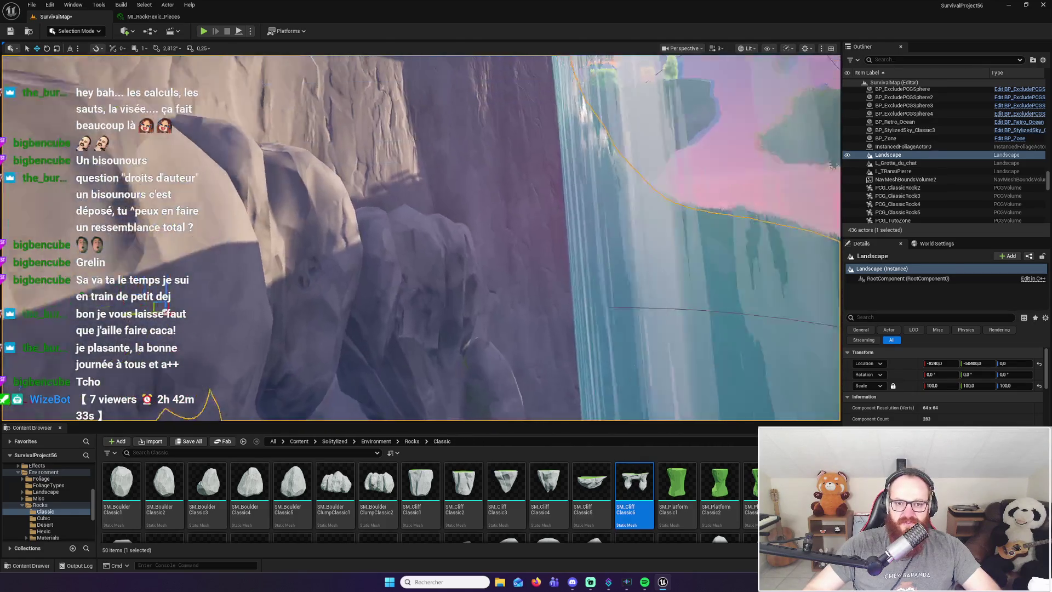
scroll(421, 238, "down", 5)
scroll(421, 237, "down", 5)
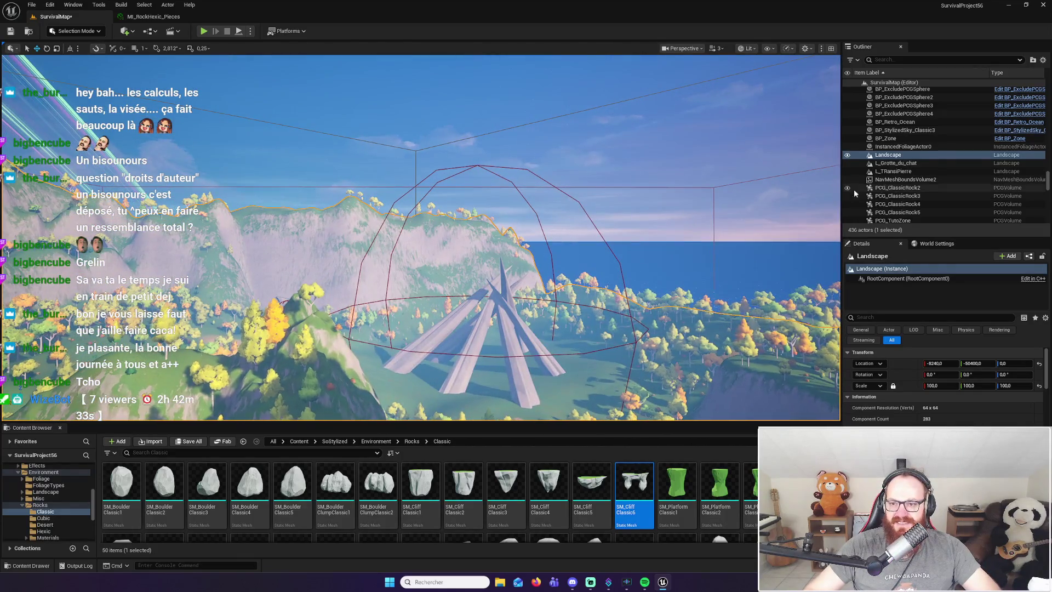
left_click(715, 48)
left_click_drag(693, 76, 704, 76)
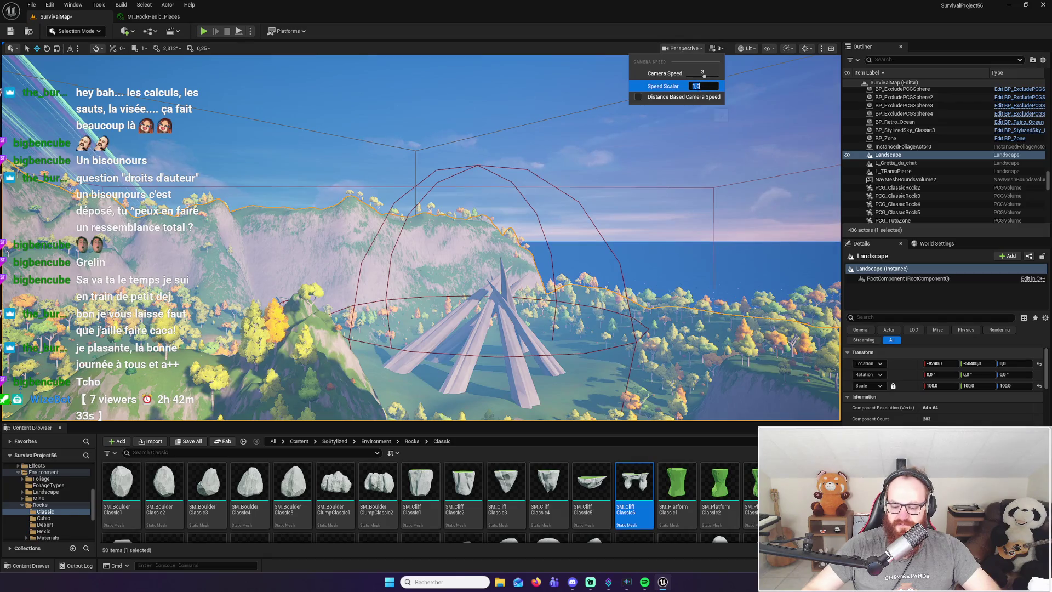
Fly over to the cliff and select the SM_CliffClassic40 arch rock
scroll(604, 196, "up", 10)
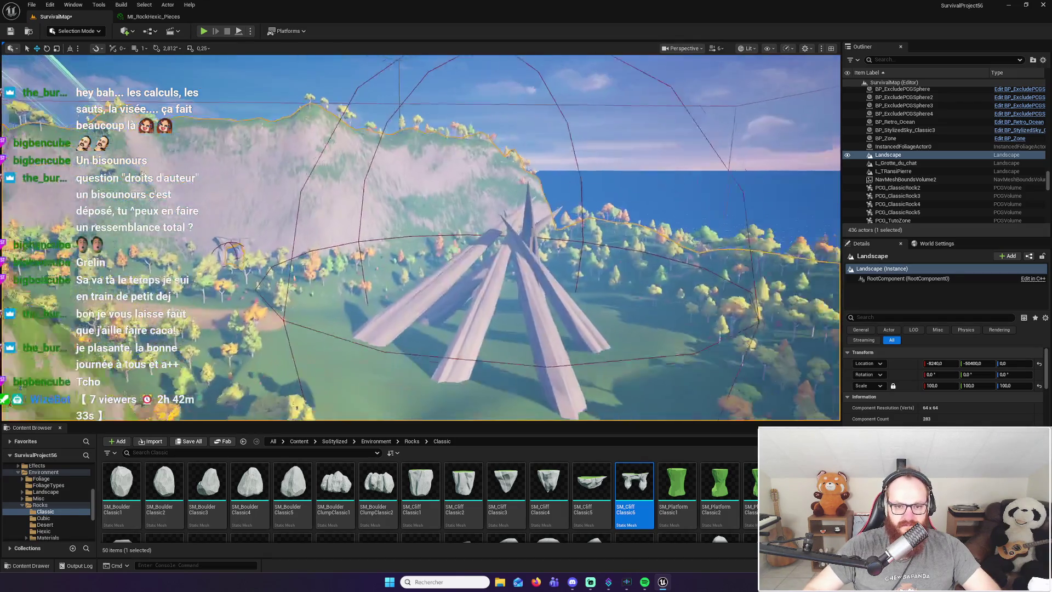
scroll(372, 310, "up", 6)
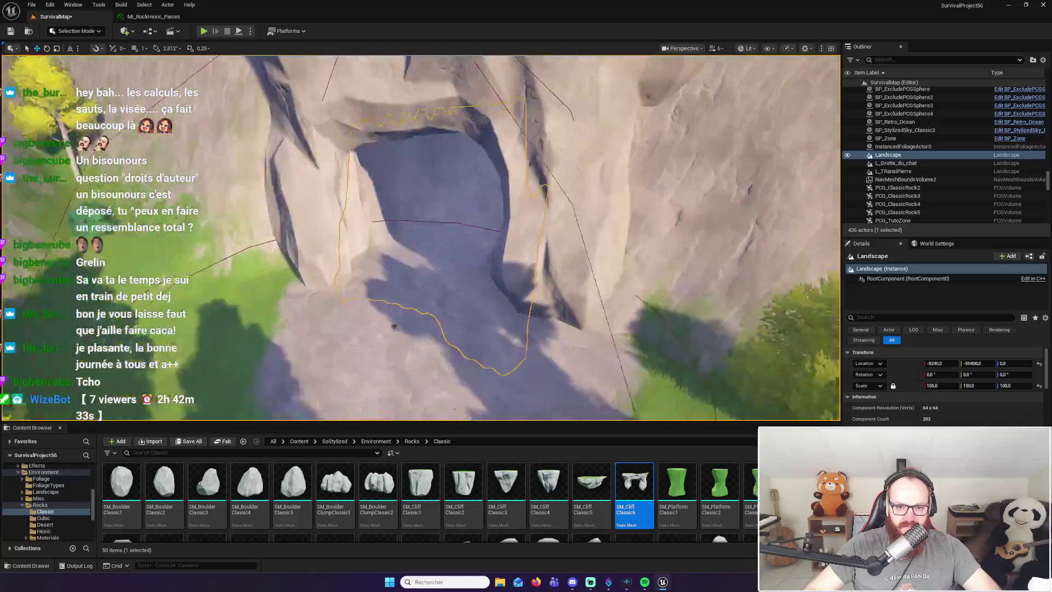
scroll(372, 310, "down", 8)
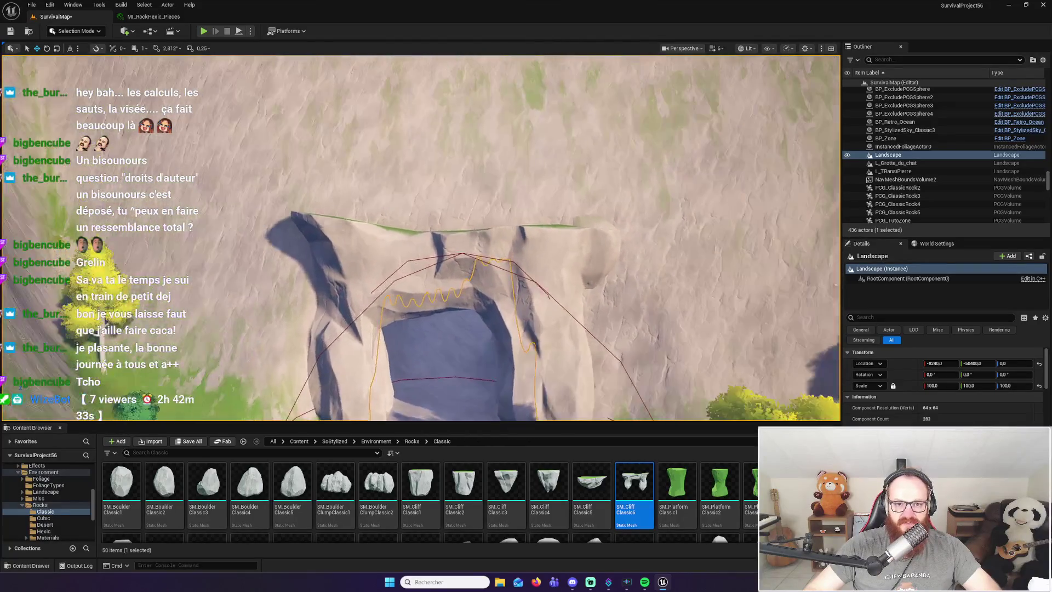
scroll(372, 310, "up", 6)
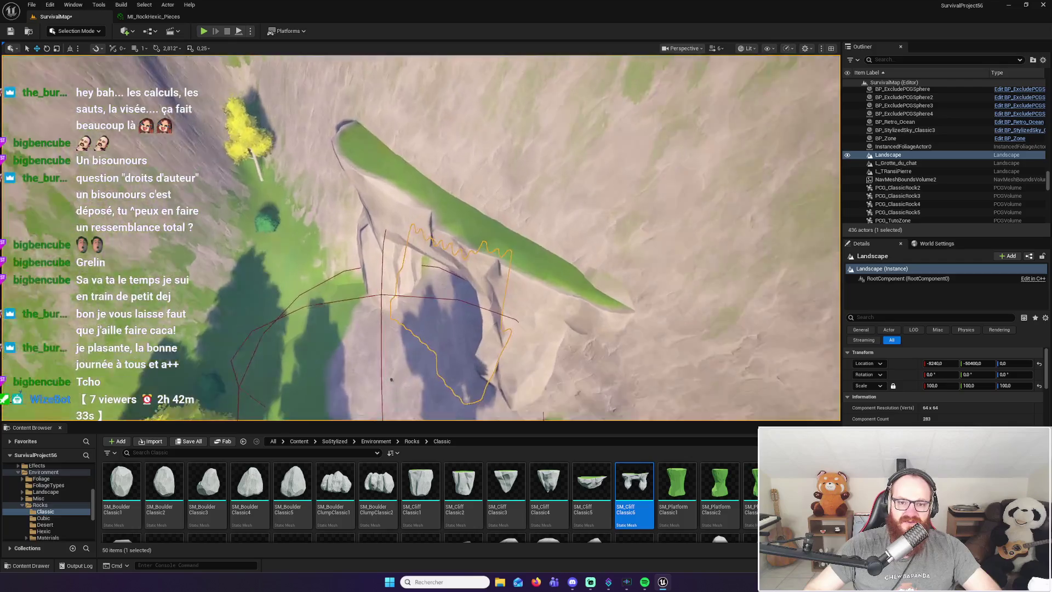
scroll(372, 310, "up", 5)
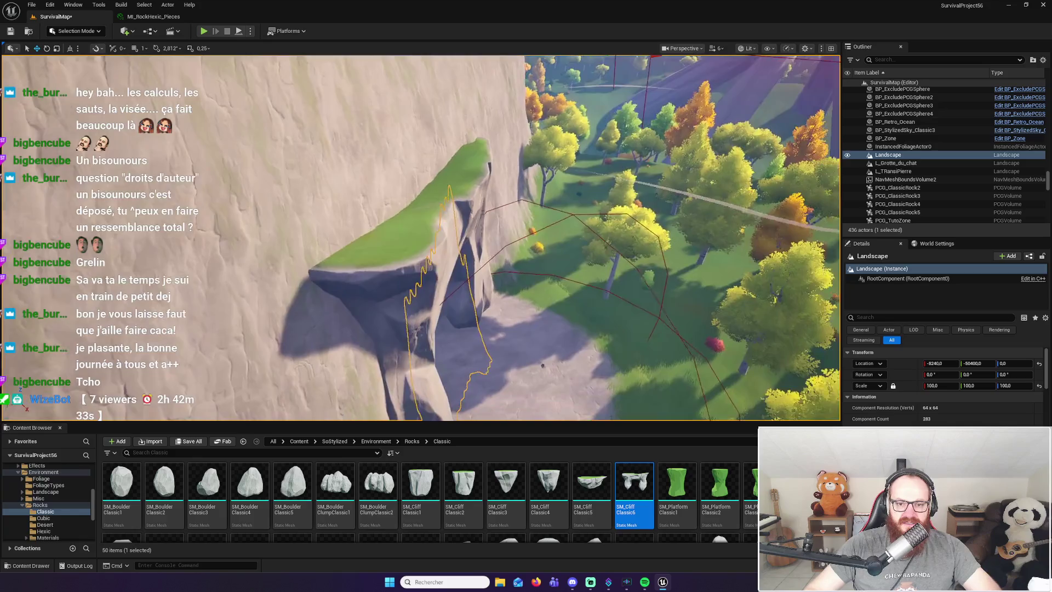
scroll(372, 310, "up", 5)
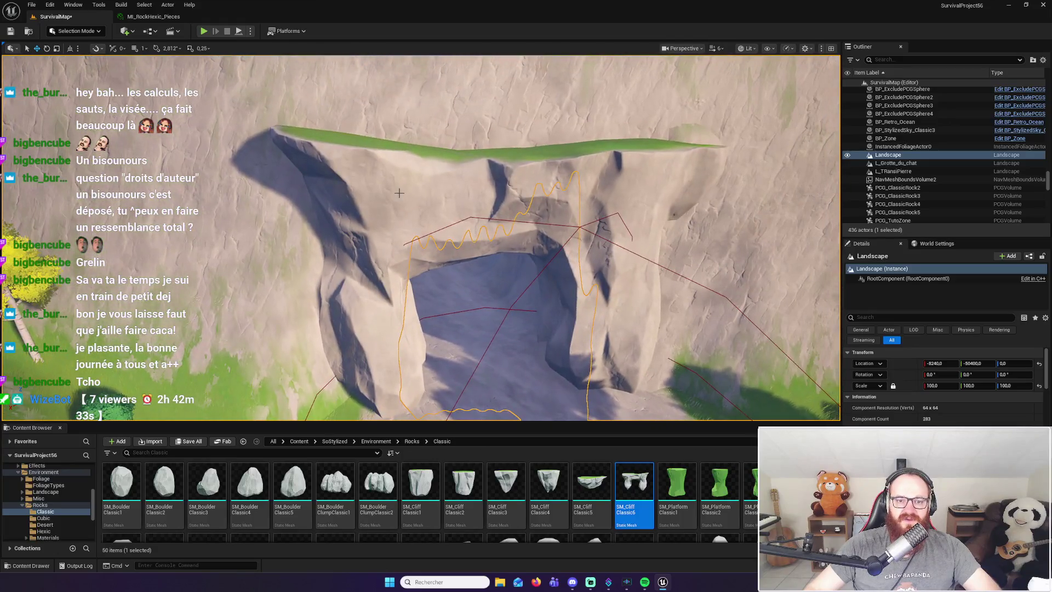
left_click(420, 205)
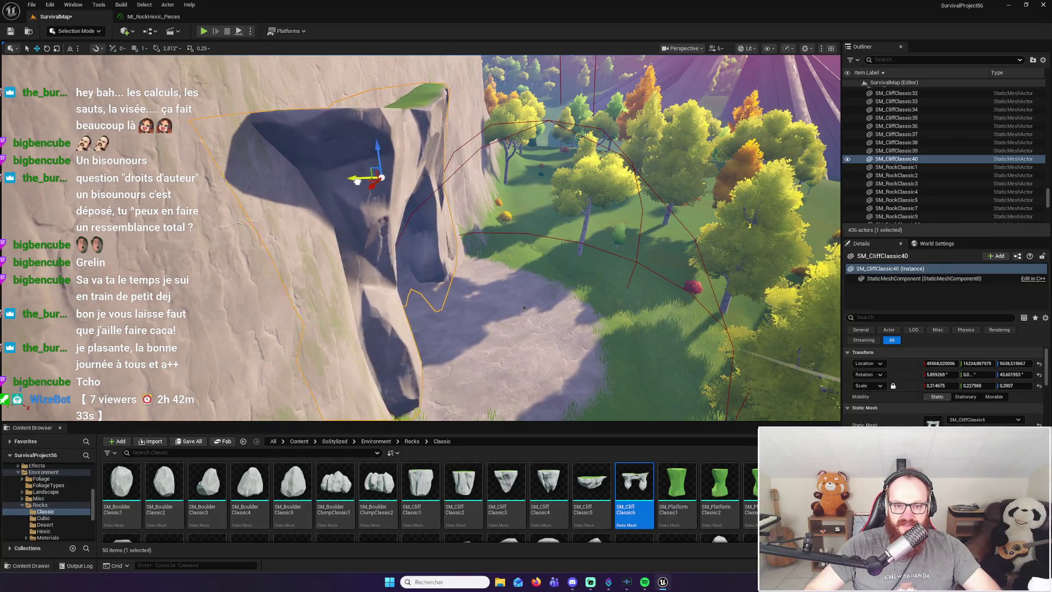
Focus on the SM_CliffClassic40 rock and view it from the front and above
key("f")
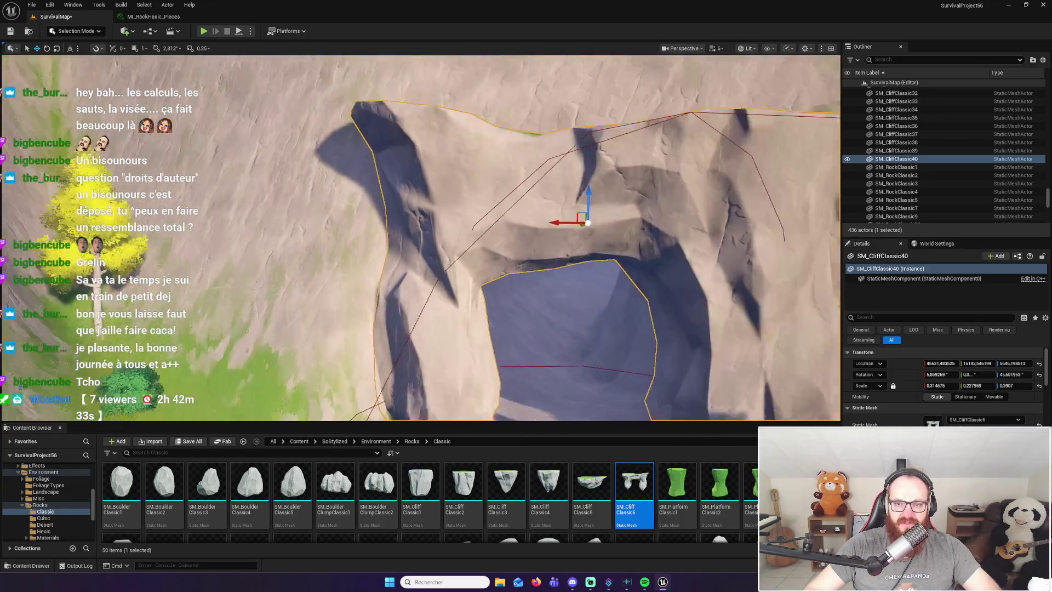
left_click_drag(470, 270, 471, 270)
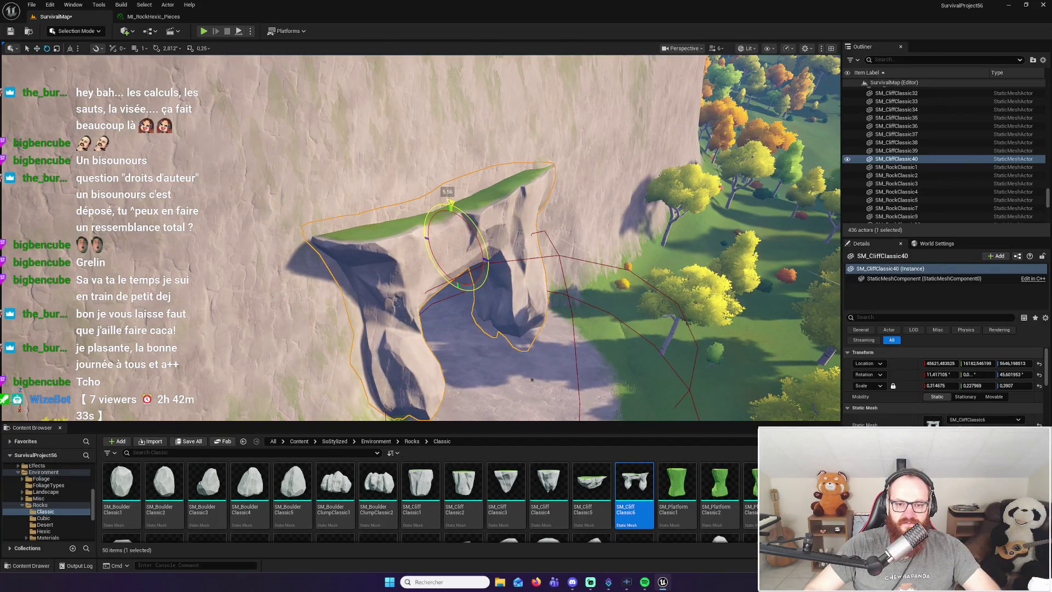
left_click_drag(513, 298, 505, 302)
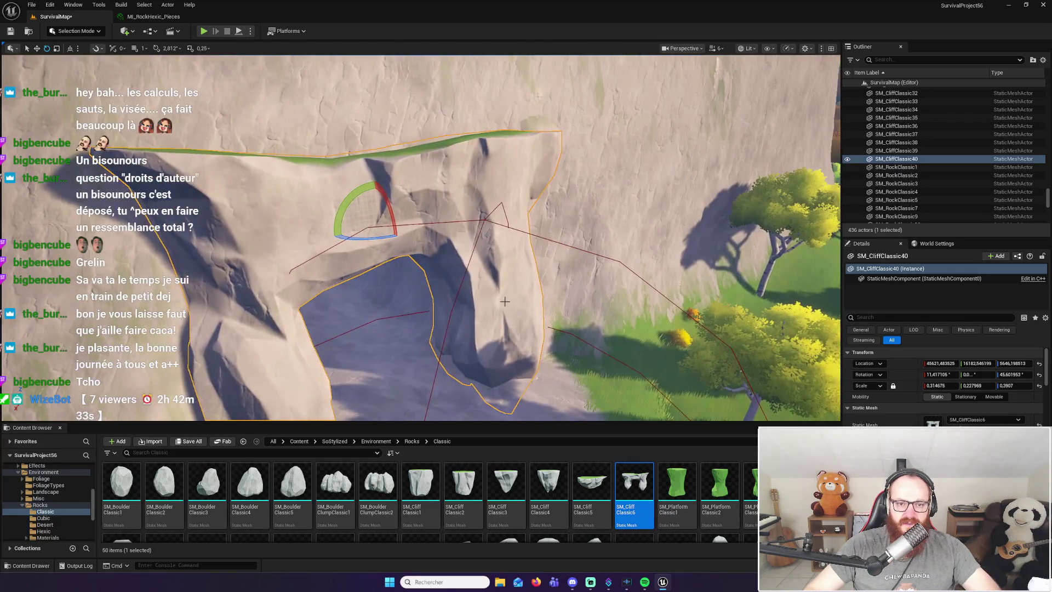
left_click_drag(417, 290, 363, 202)
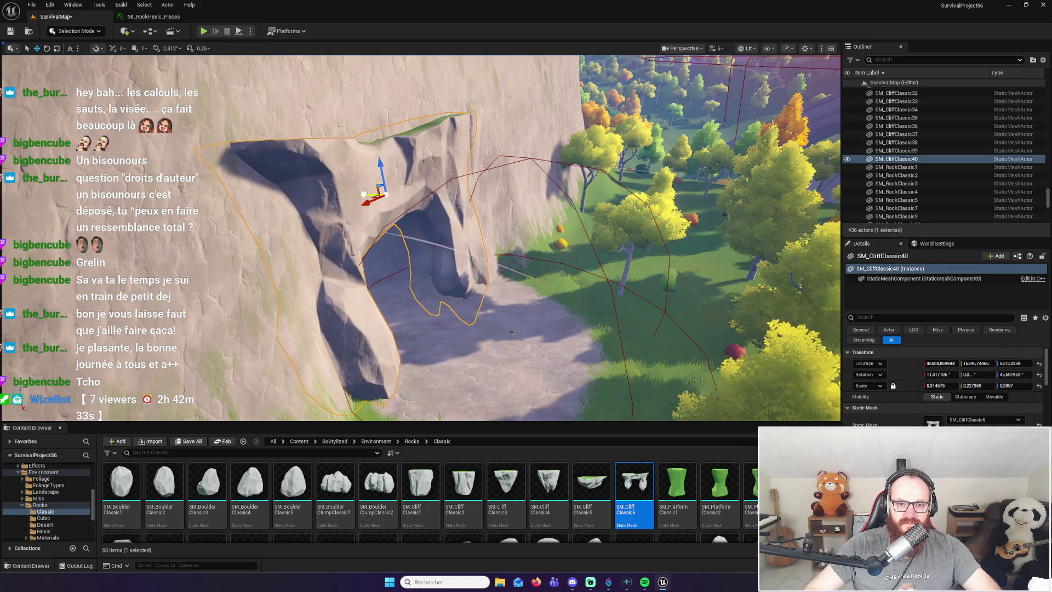
mouse_move(512, 332)
left_mouse_down()
mouse_move(455, 252)
mouse_move(505, 301)
mouse_move(477, 263)
left_mouse_up()
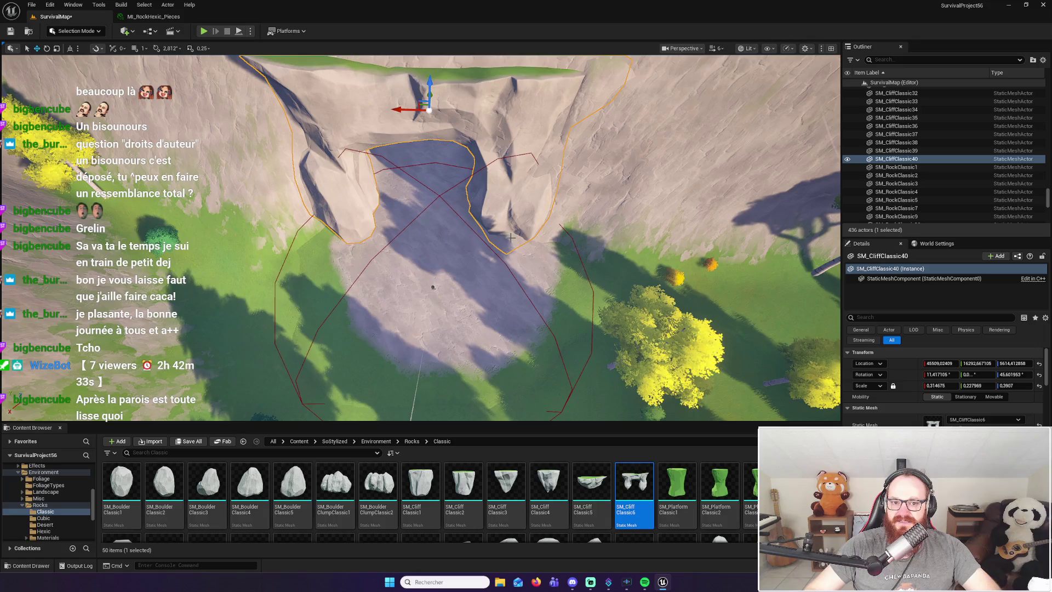
Look straight through the rock arch, then orbit to a top-down view of it
scroll(433, 287, "down", 3)
scroll(433, 287, "up", 8)
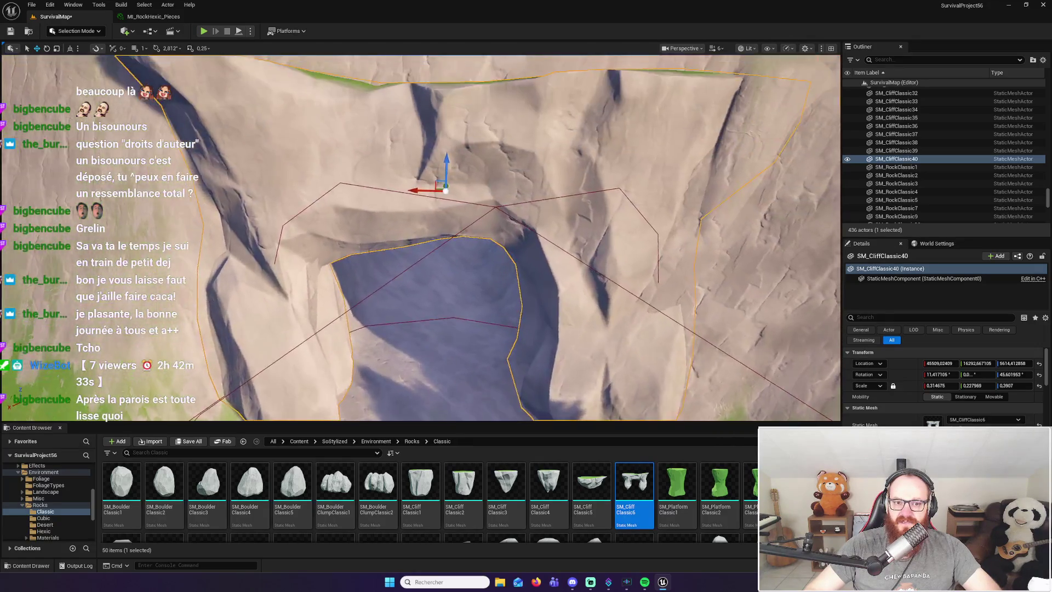
left_click_drag(420, 238, 421, 307)
scroll(500, 328, "up", 10)
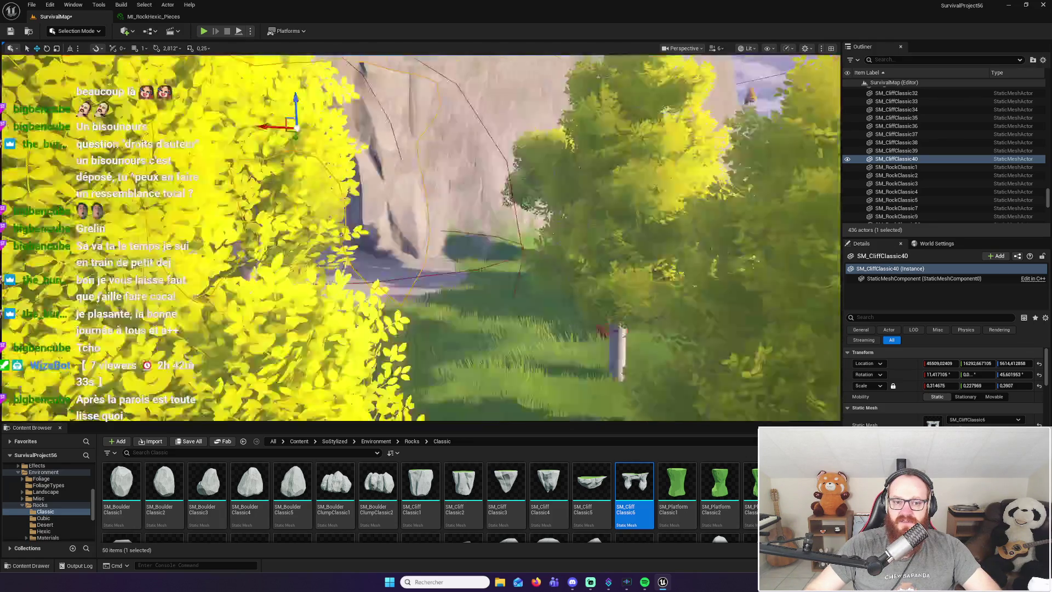
left_click_drag(421, 238, 421, 307)
scroll(421, 238, "up", 6)
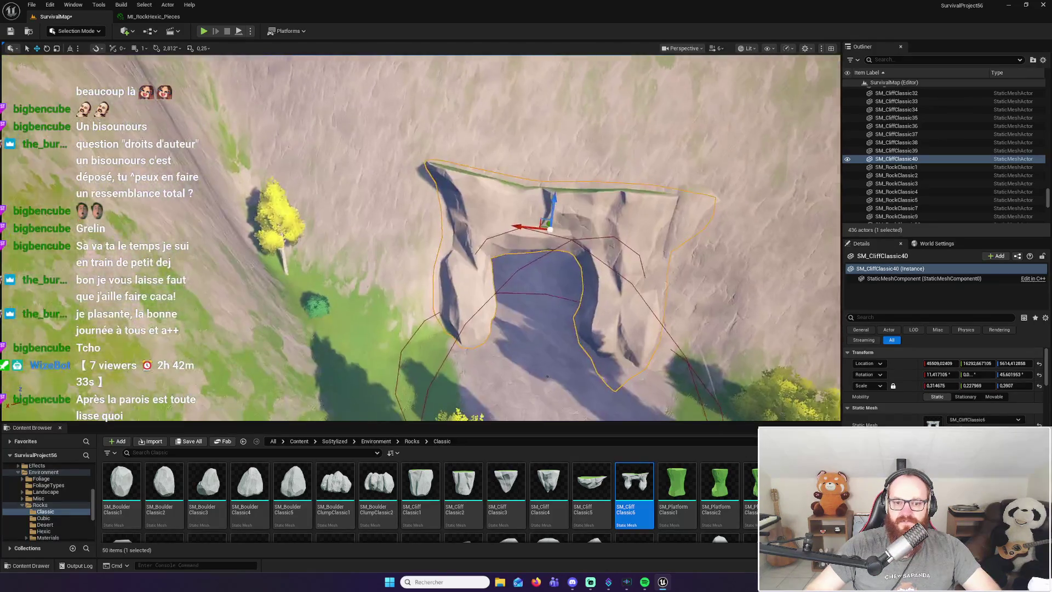
left_click_drag(296, 108, 296, 107)
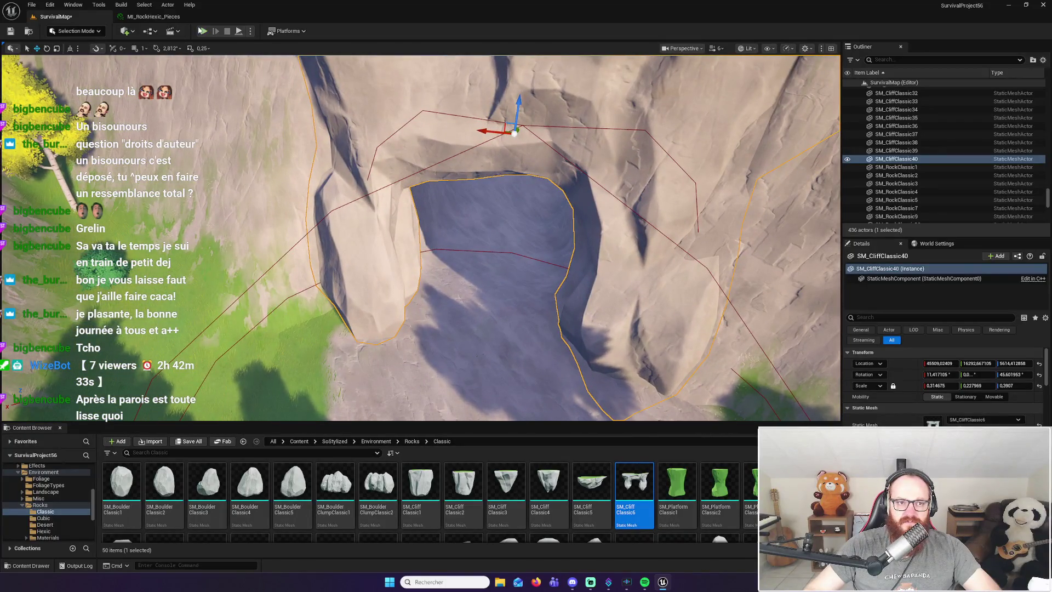
key("Escape")
key("alt+p")
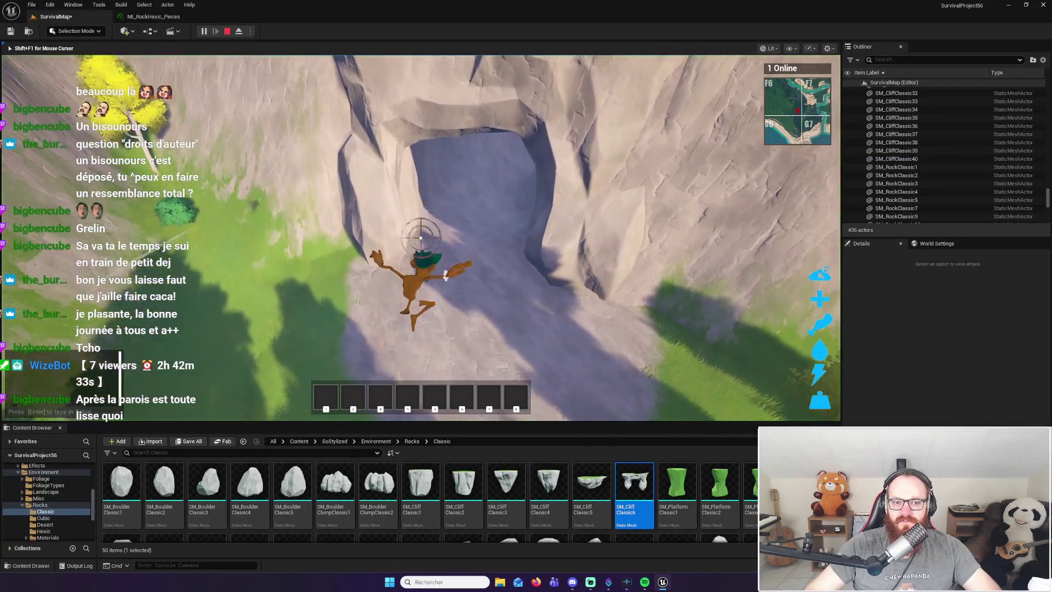
key("w")
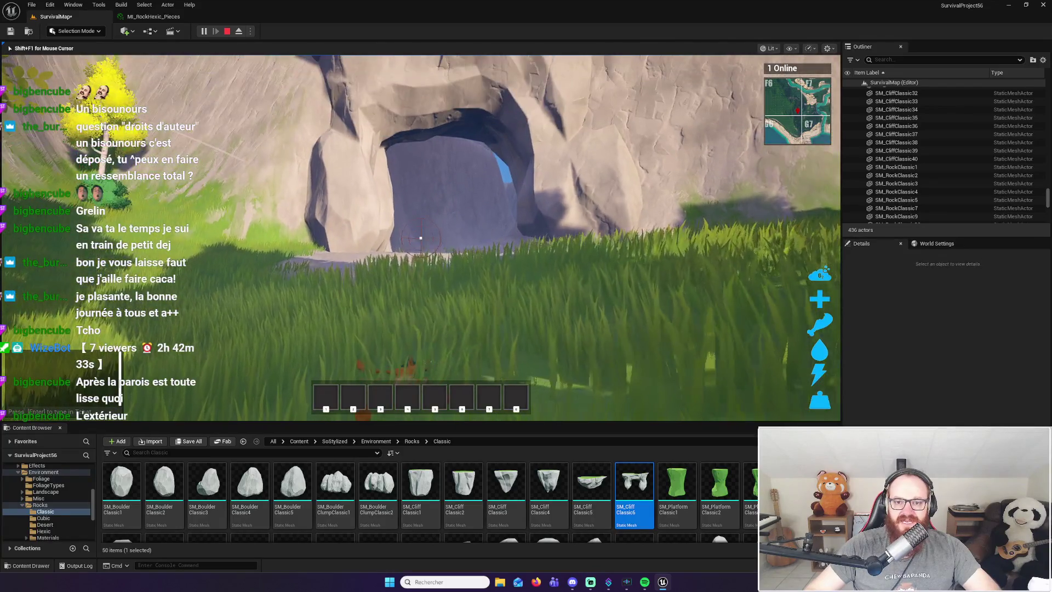
key("w")
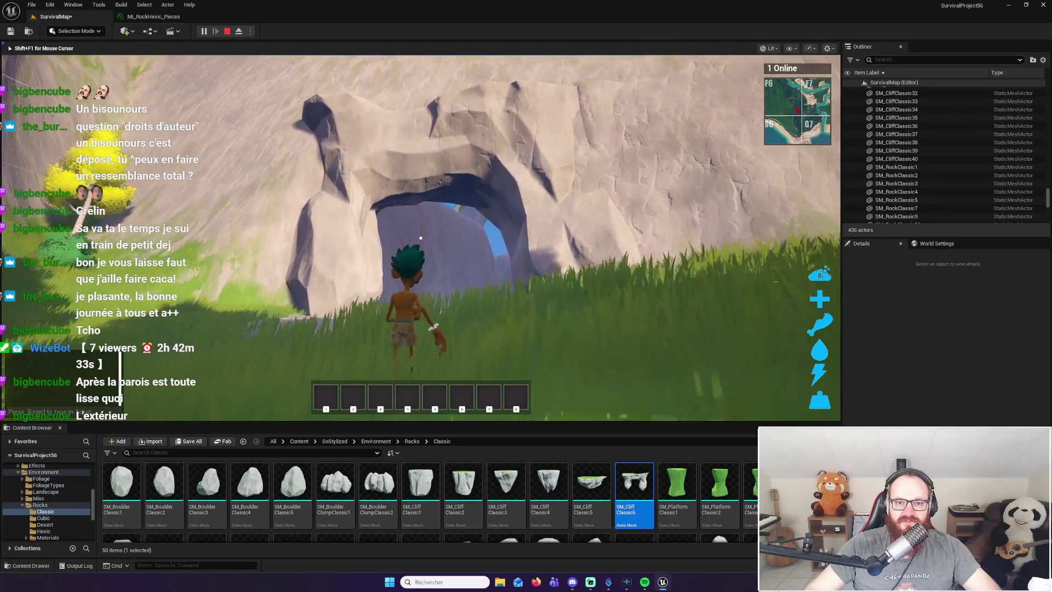
key("w")
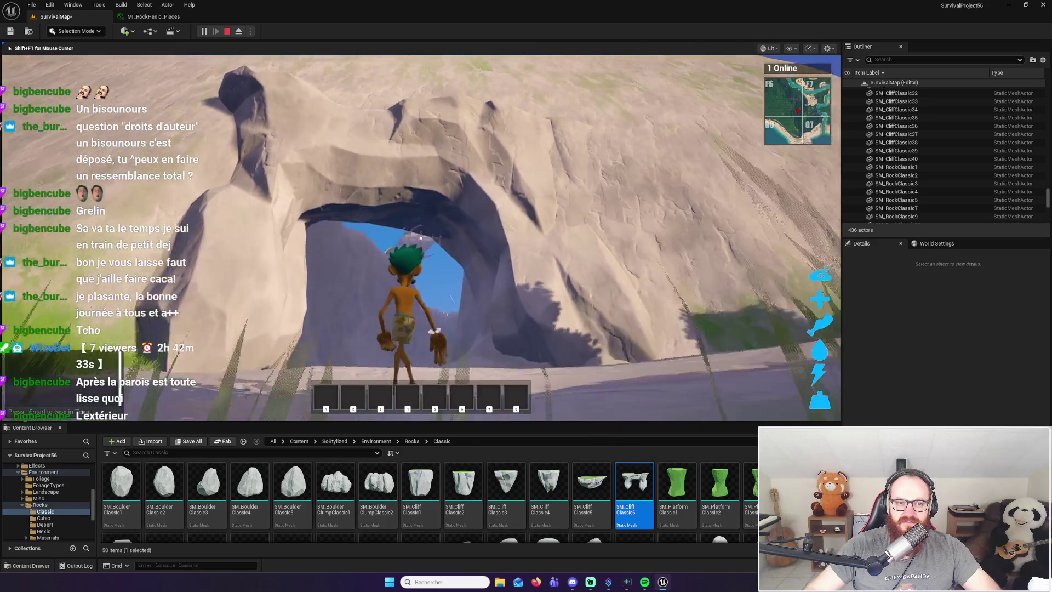
key("w")
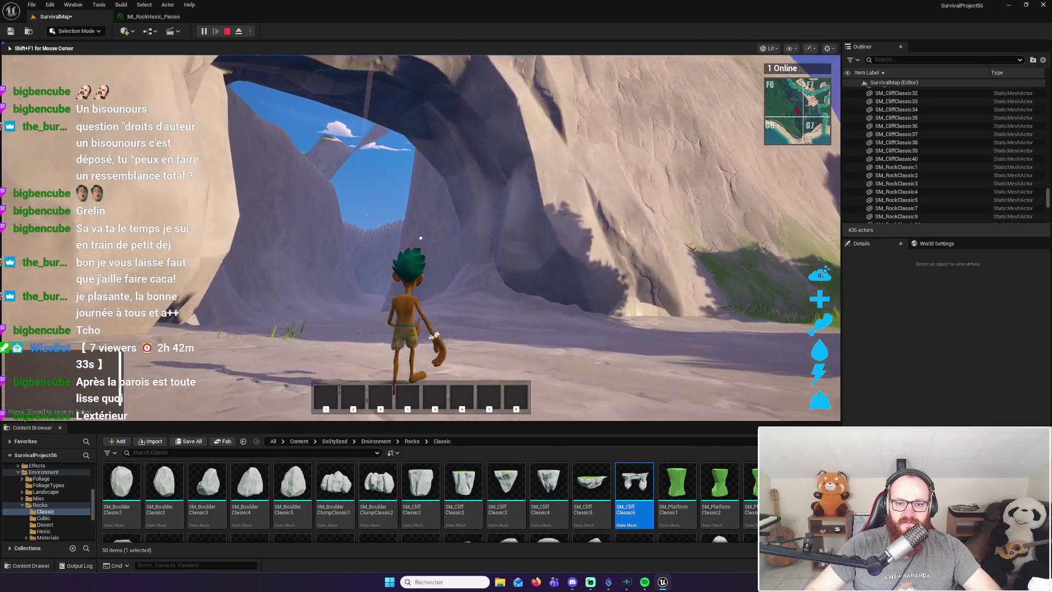
key("w")
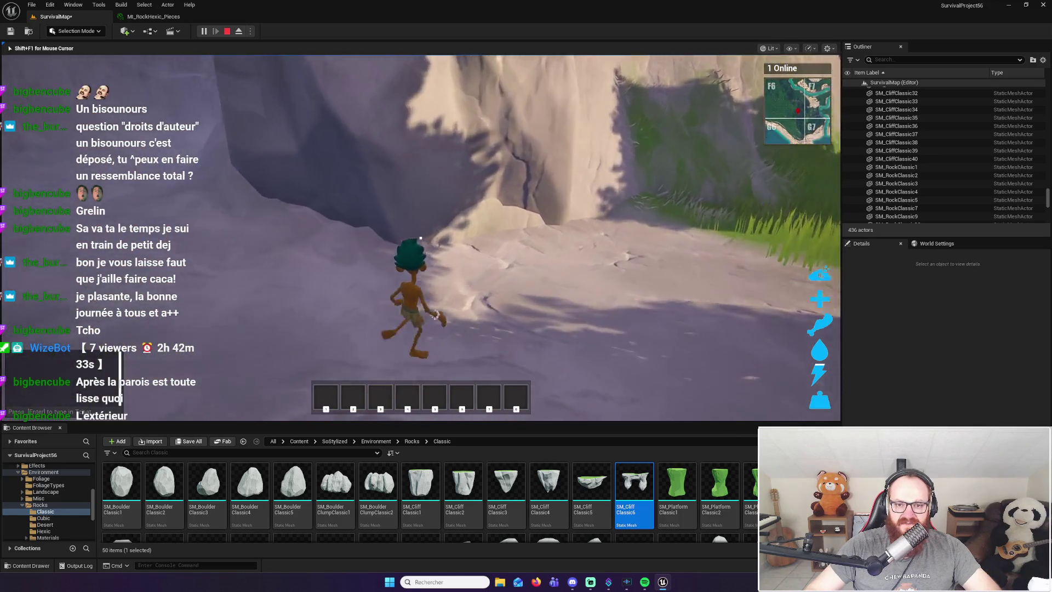
key("w")
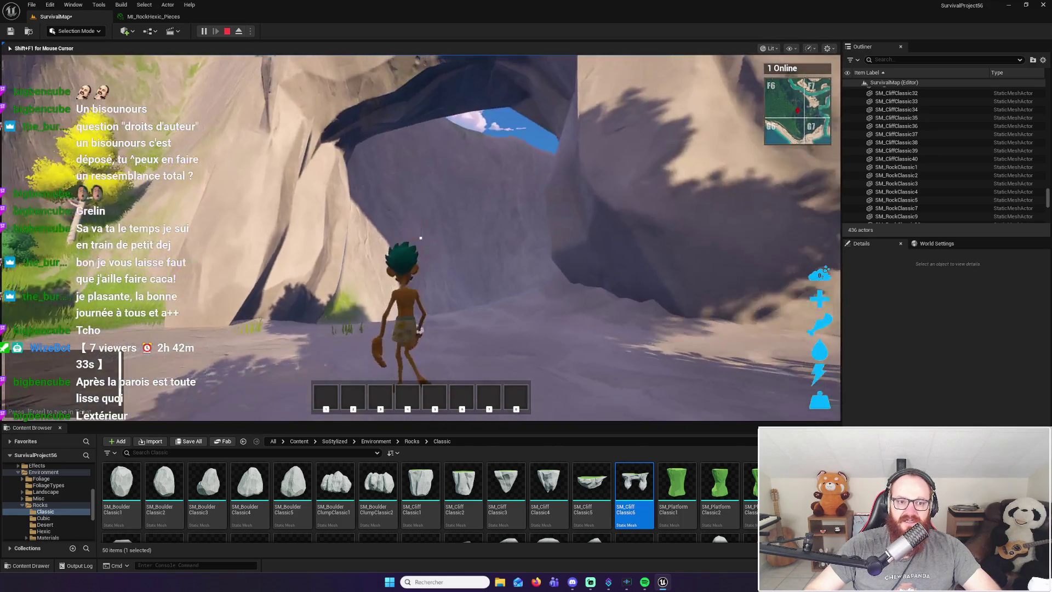
key("w")
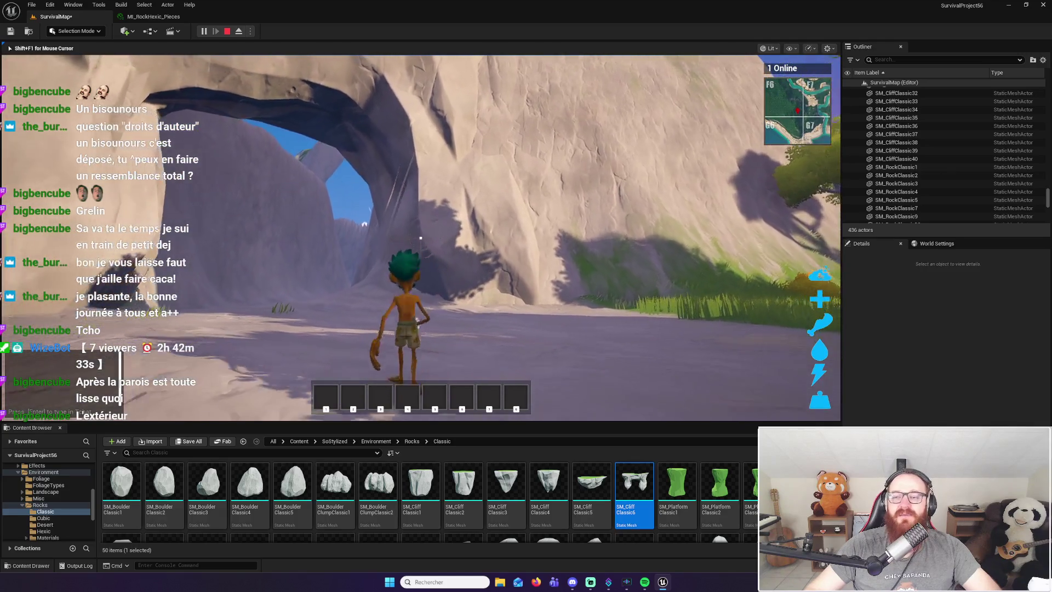
key("Escape")
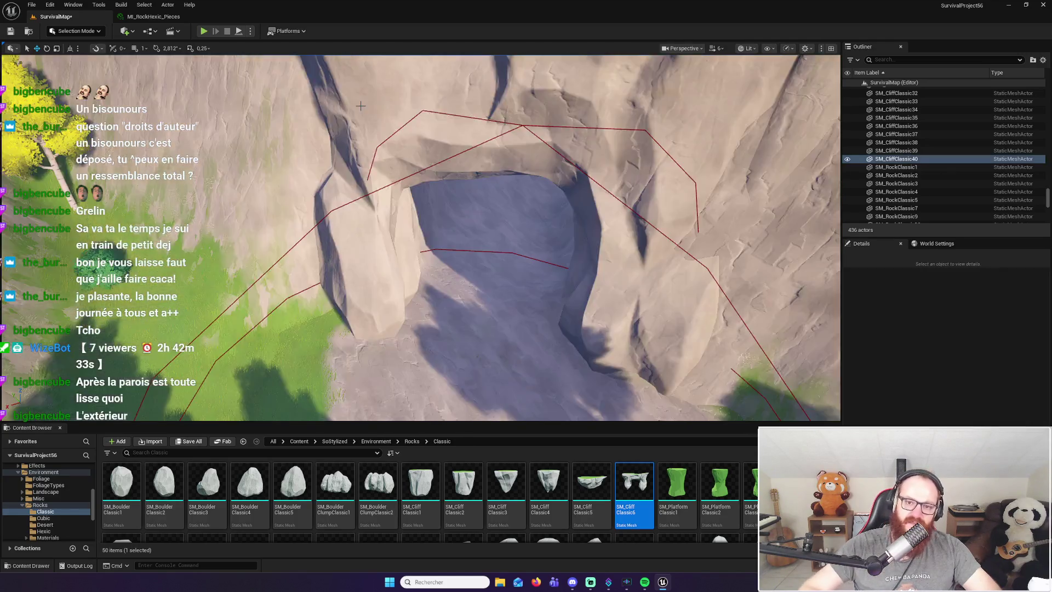
Fly the camera back from the arch, across the landscape and over the hill to the waterfall
key("s")
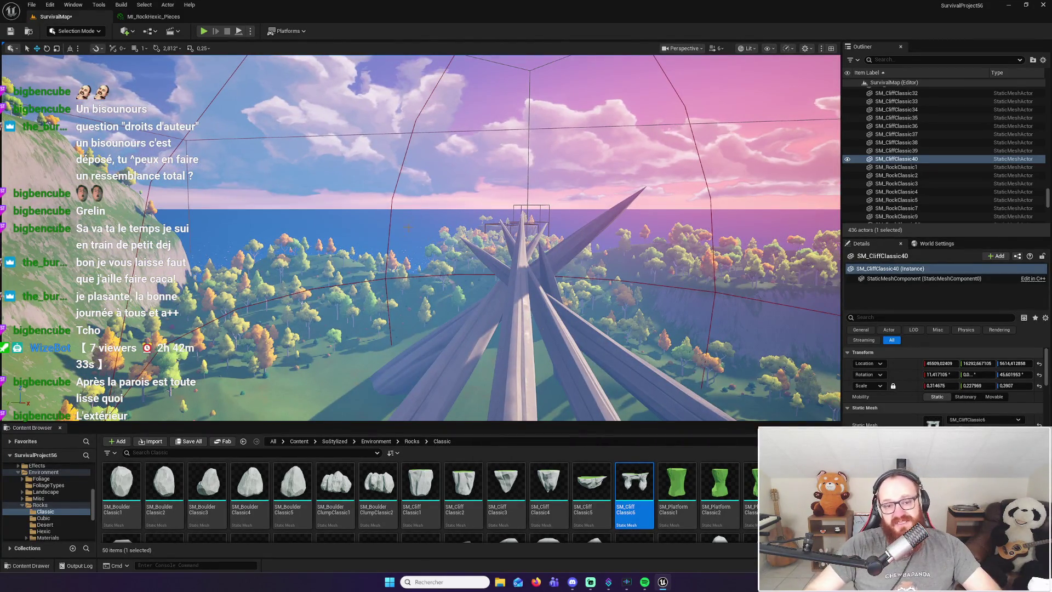
key("d")
key("d")
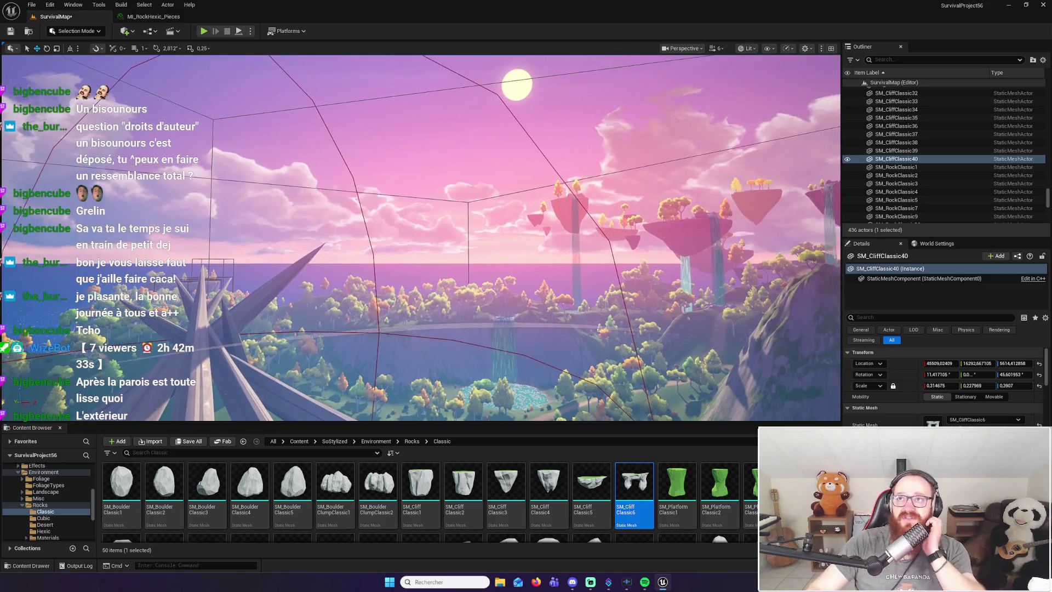
key("d")
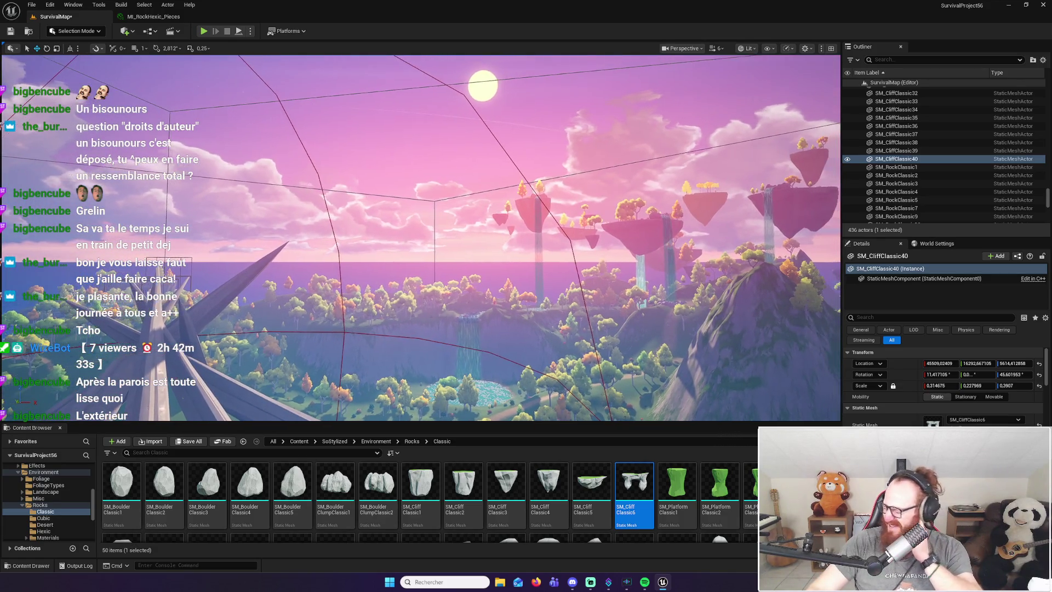
key("d")
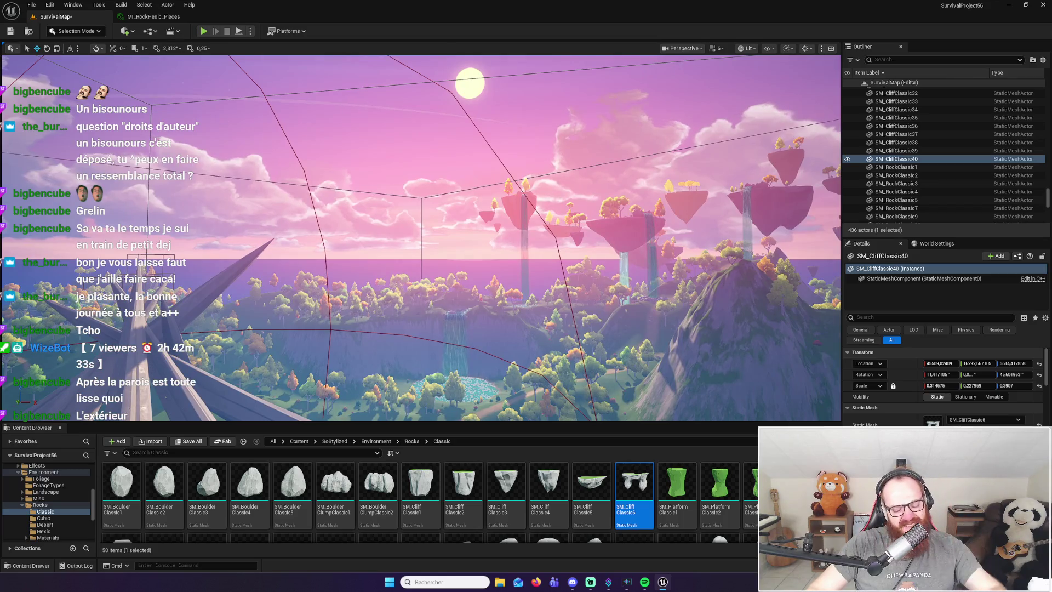
key("w")
key("w")
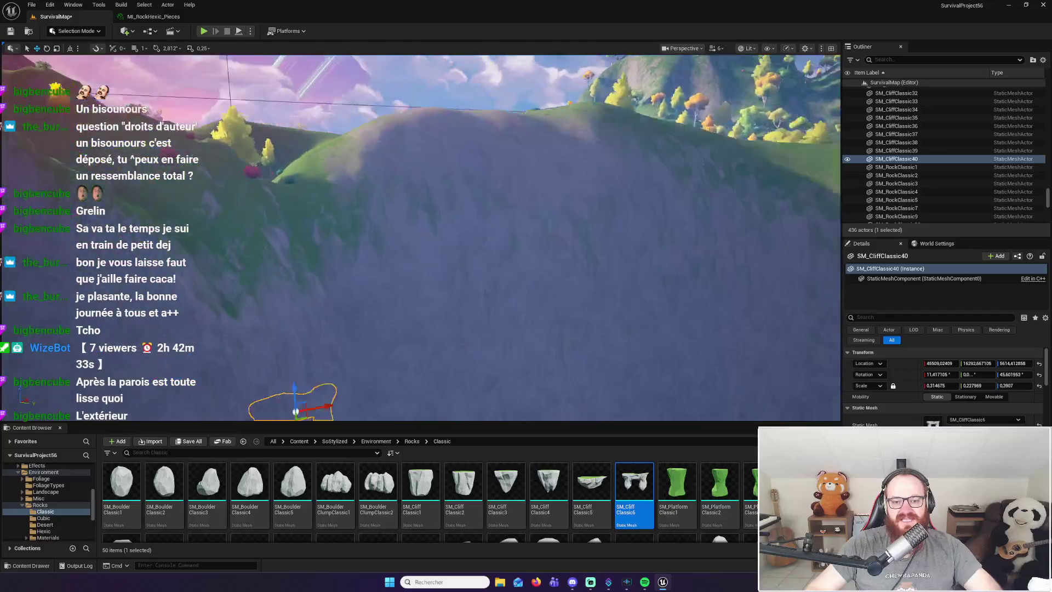
key("e")
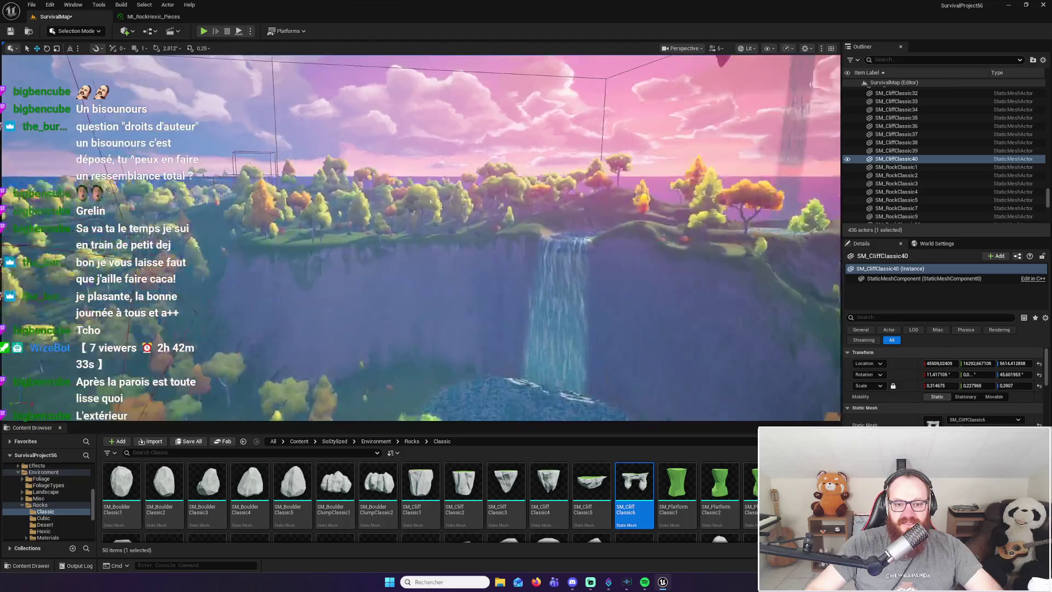
scroll(493, 477, "down", 1)
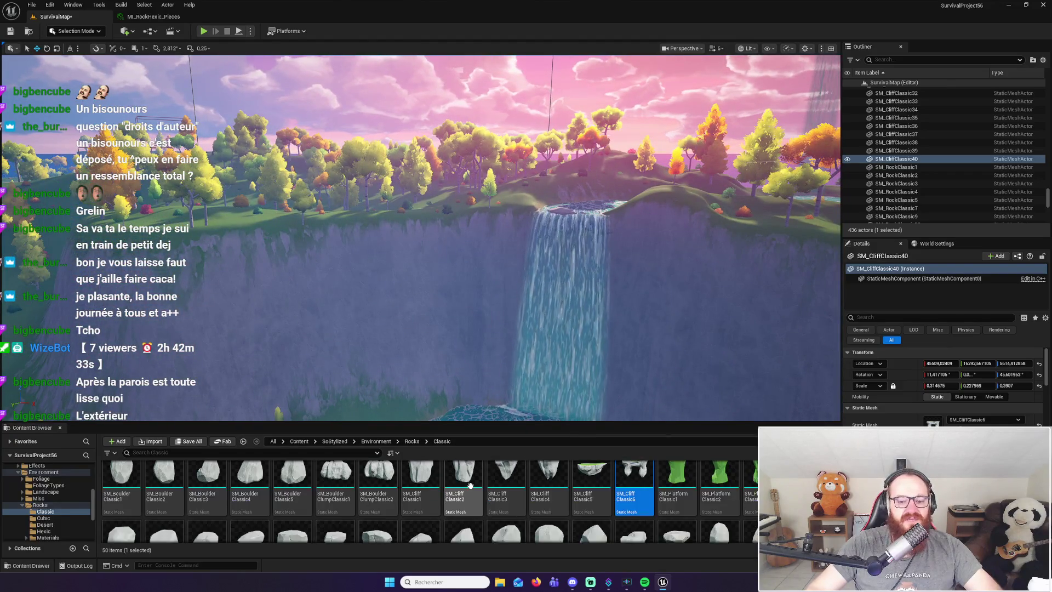
left_click_drag(465, 481, 440, 349)
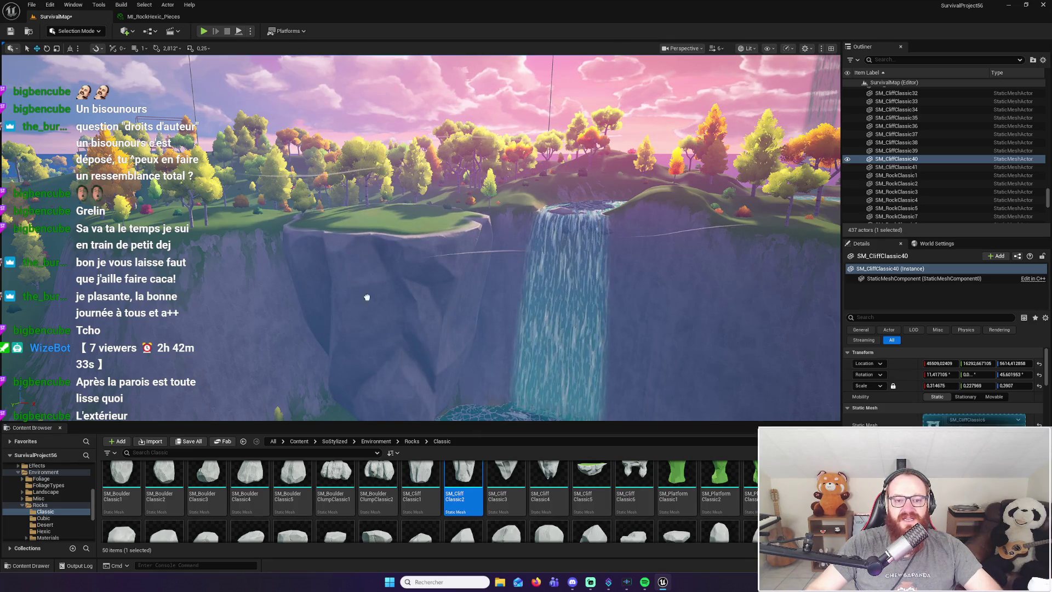
left_click_drag(367, 297, 367, 297)
scroll(368, 297, "up", 3)
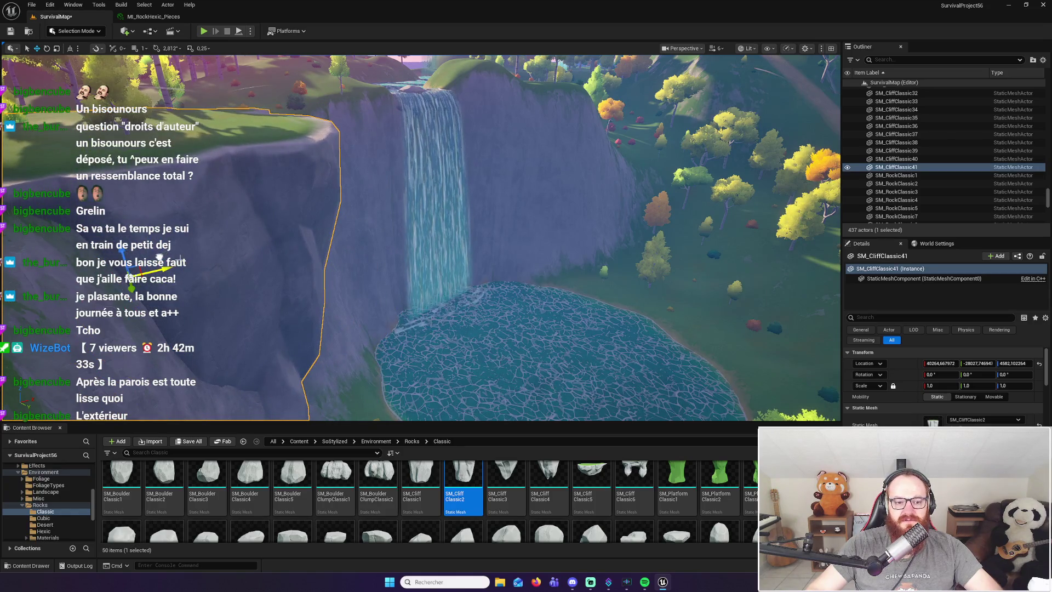
key("f")
left_click_drag(368, 297, 367, 370)
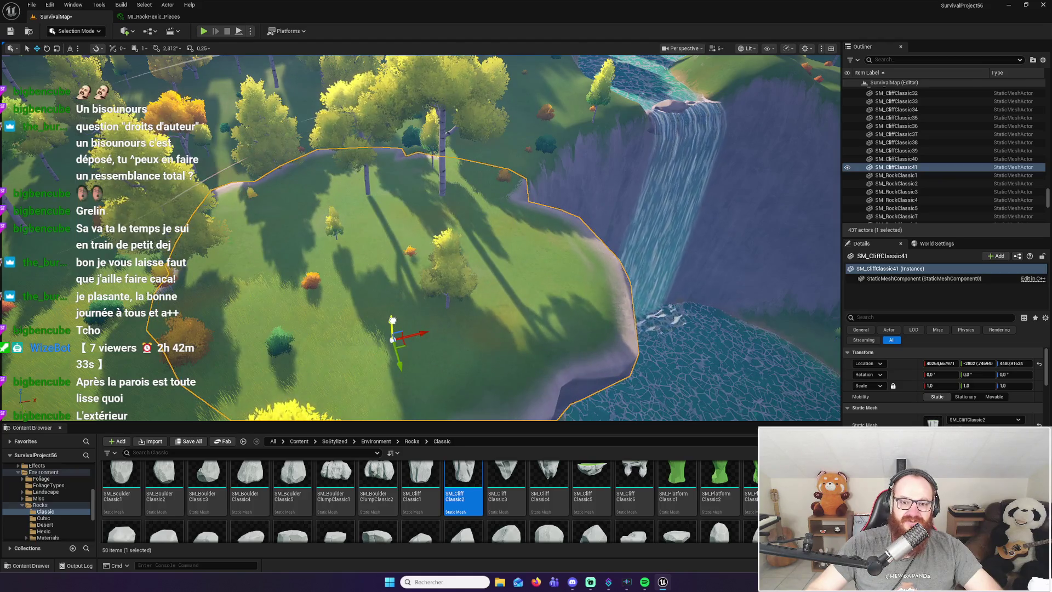
mouse_move(367, 370)
left_mouse_down()
mouse_move(367, 317)
mouse_move(433, 307)
mouse_move(439, 296)
left_mouse_up()
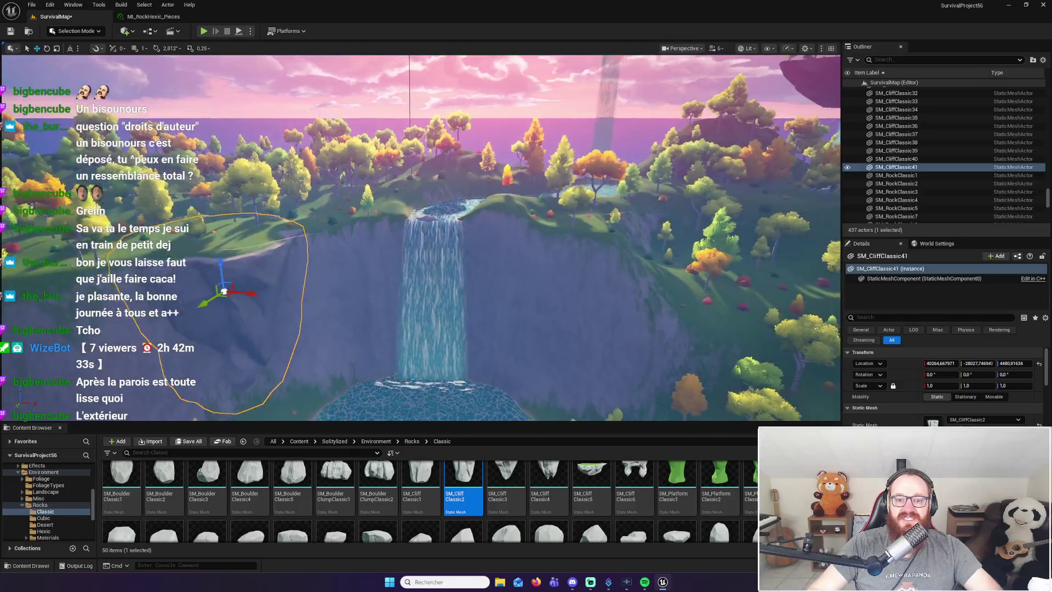
key("Delete")
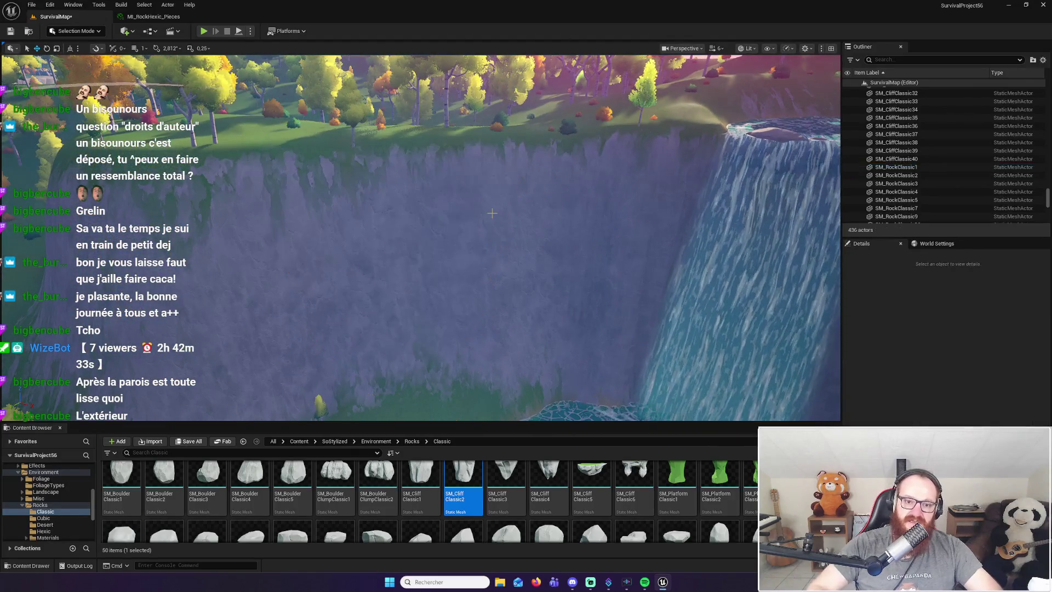
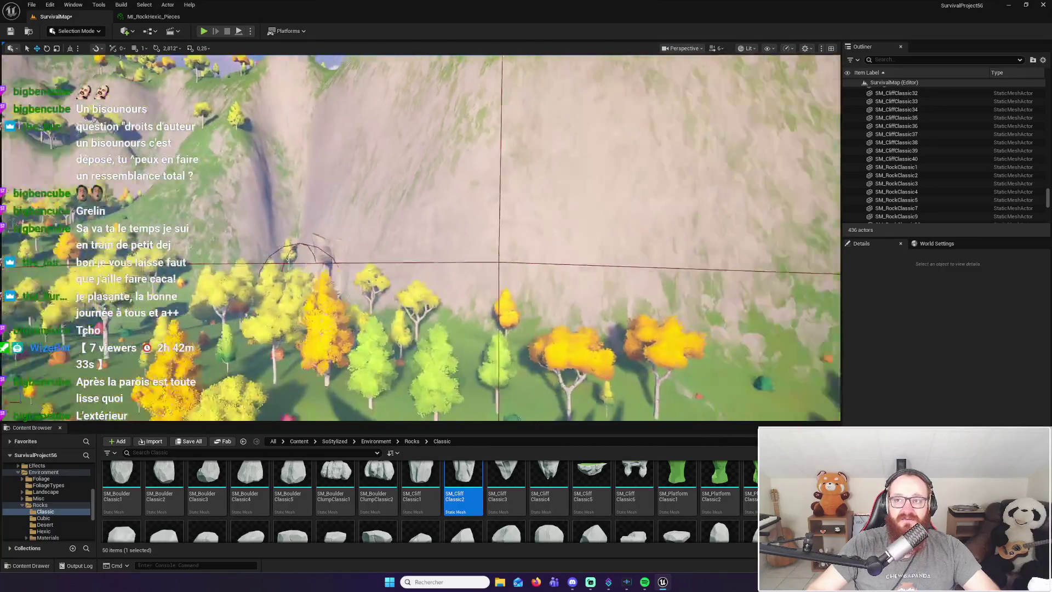
Select the SM_CliffClassic40 cliff piece over the cave among the trees
mouse_move(421, 235)
left_mouse_down()
mouse_move(412, 258)
mouse_move(421, 236)
mouse_move(425, 264)
mouse_move(418, 252)
left_mouse_up()
left_click(430, 299)
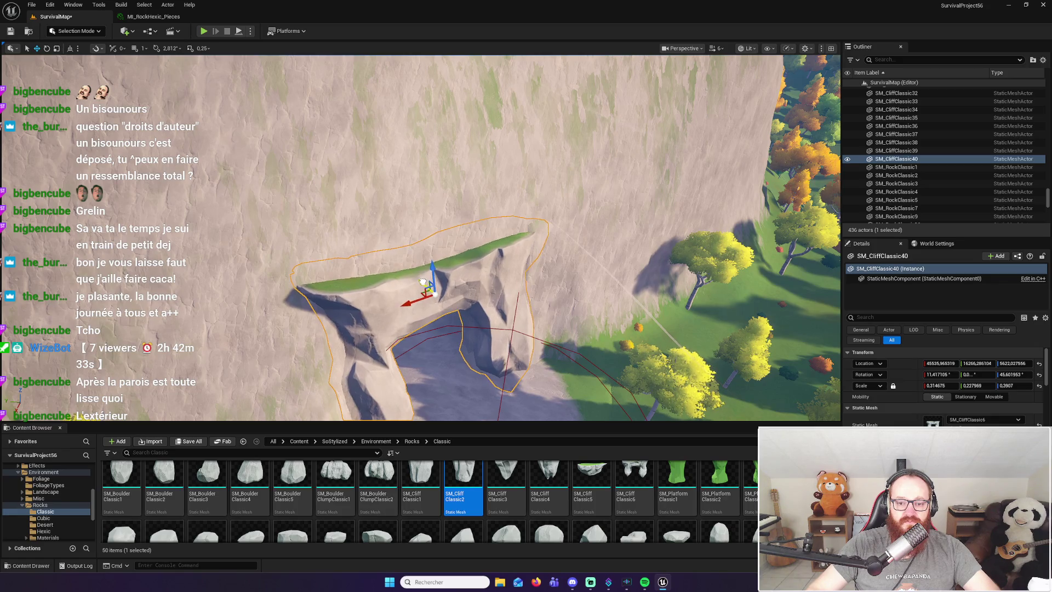
mouse_move(421, 235)
left_mouse_down()
mouse_move(416, 263)
mouse_move(410, 224)
left_mouse_up()
Play-test the map, running the character through the trees and meadow into the cave entrance
left_click(204, 32)
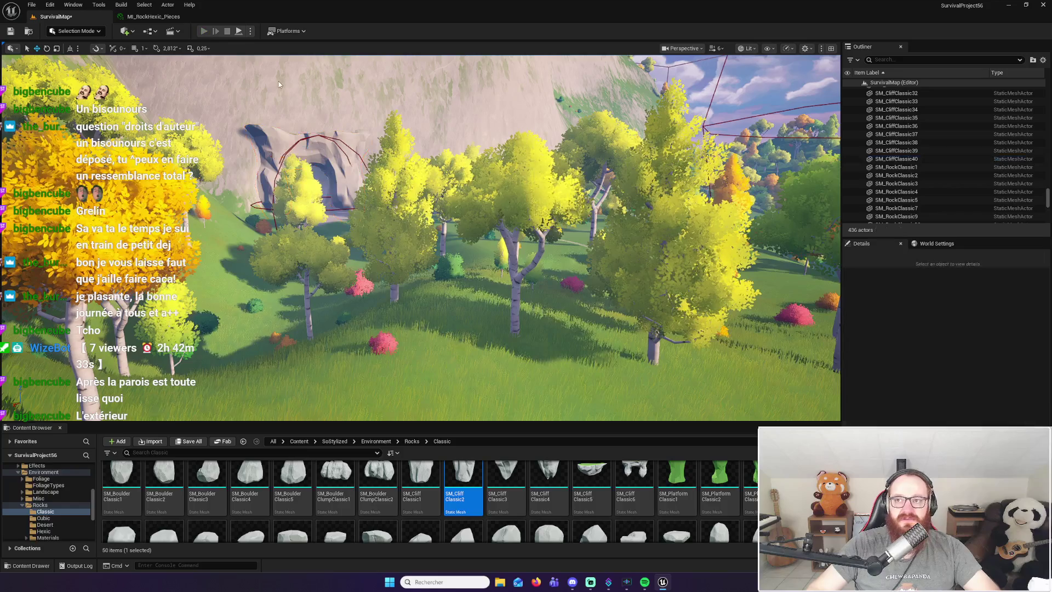
key("w")
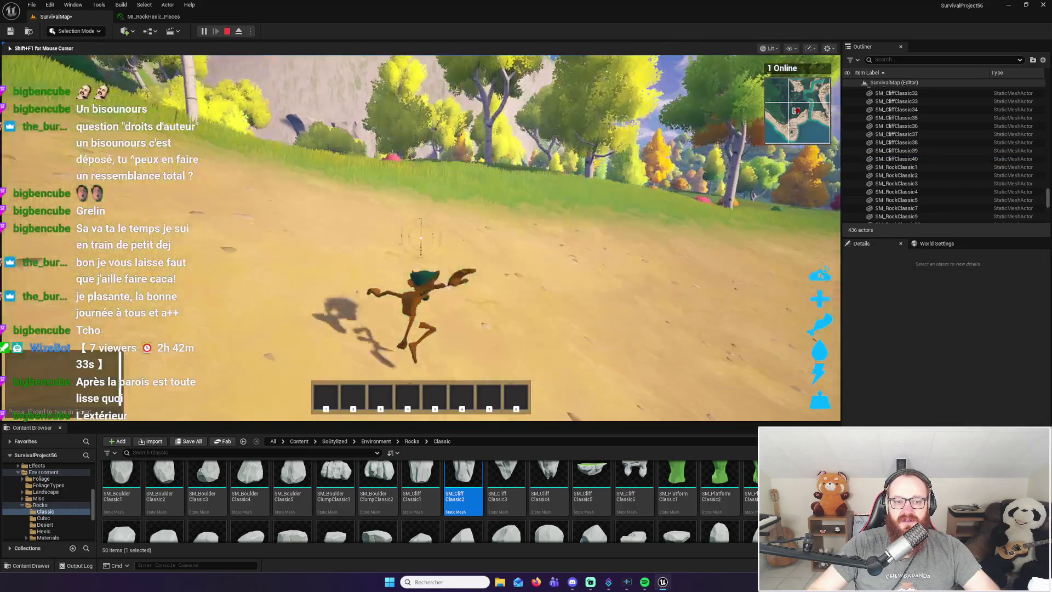
key("w")
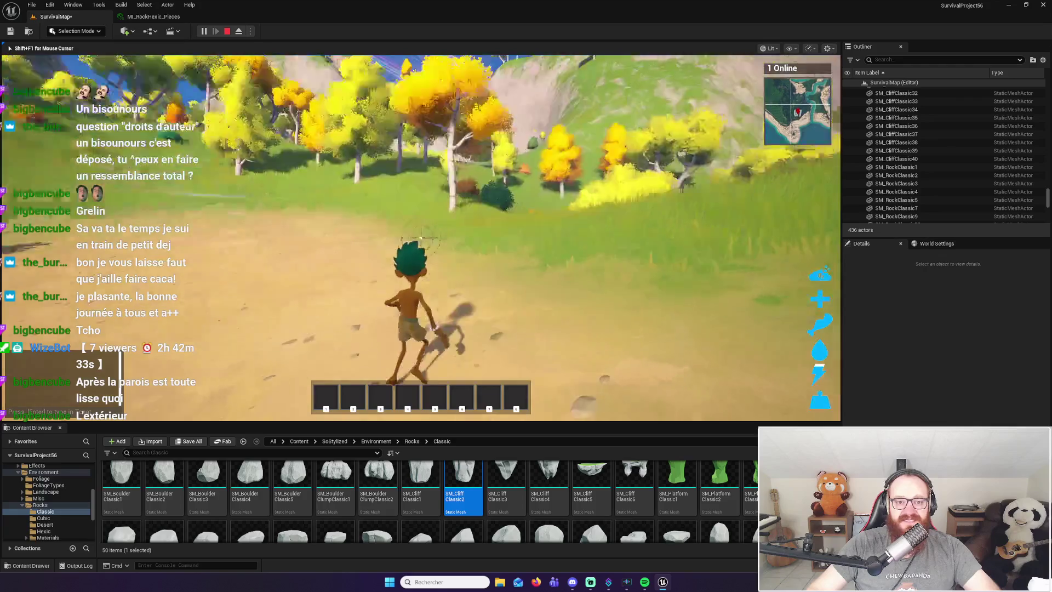
key("w")
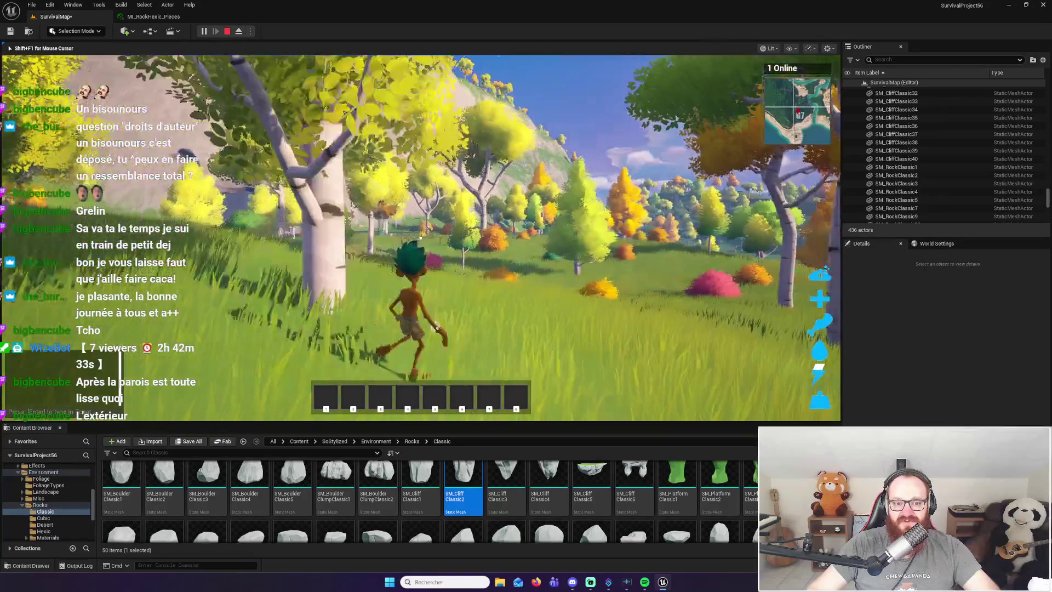
key("w")
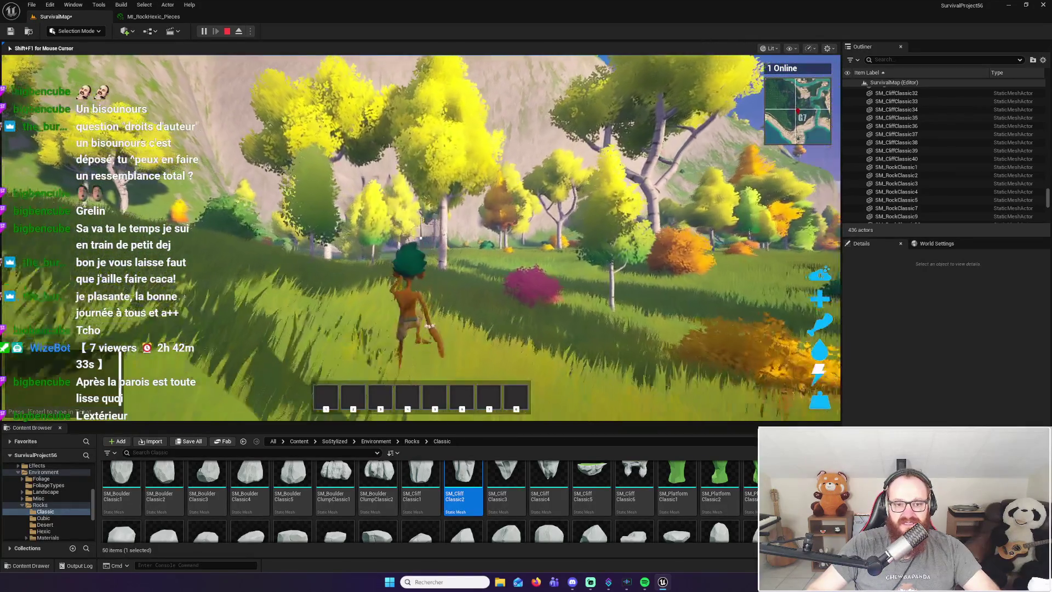
key("w")
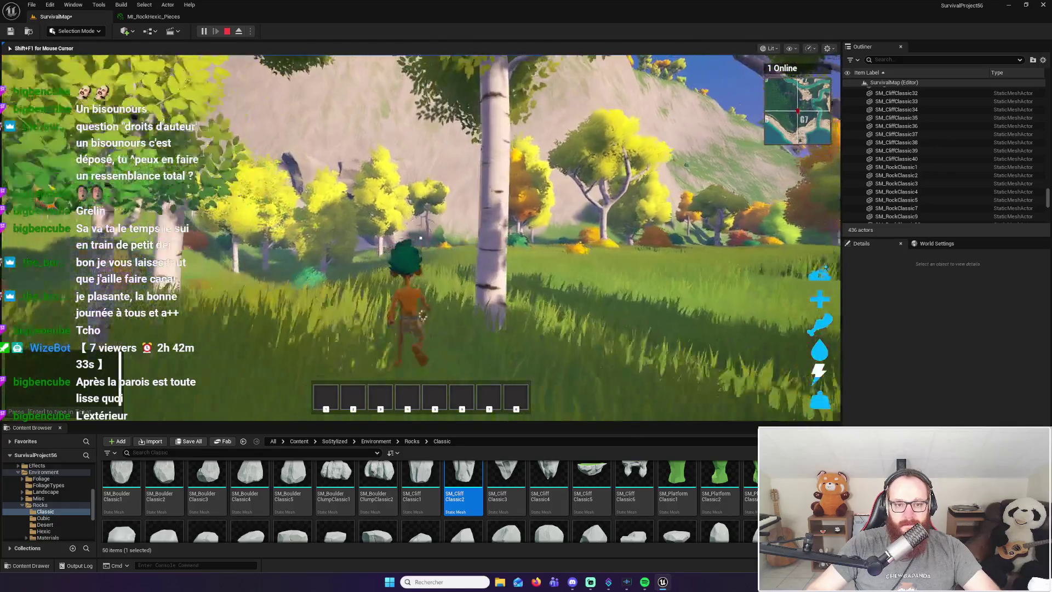
key("w")
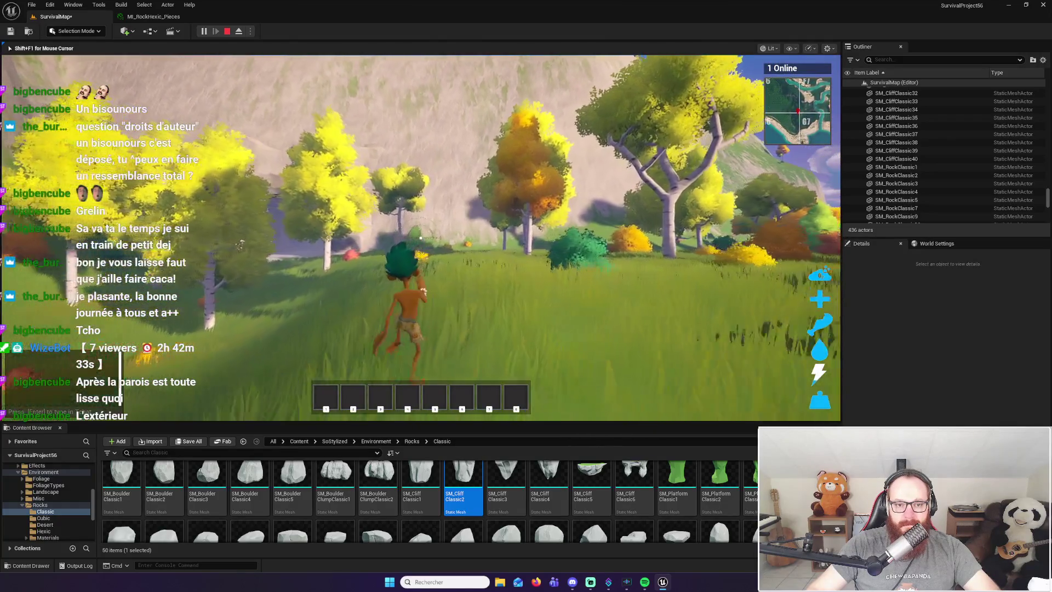
key("w")
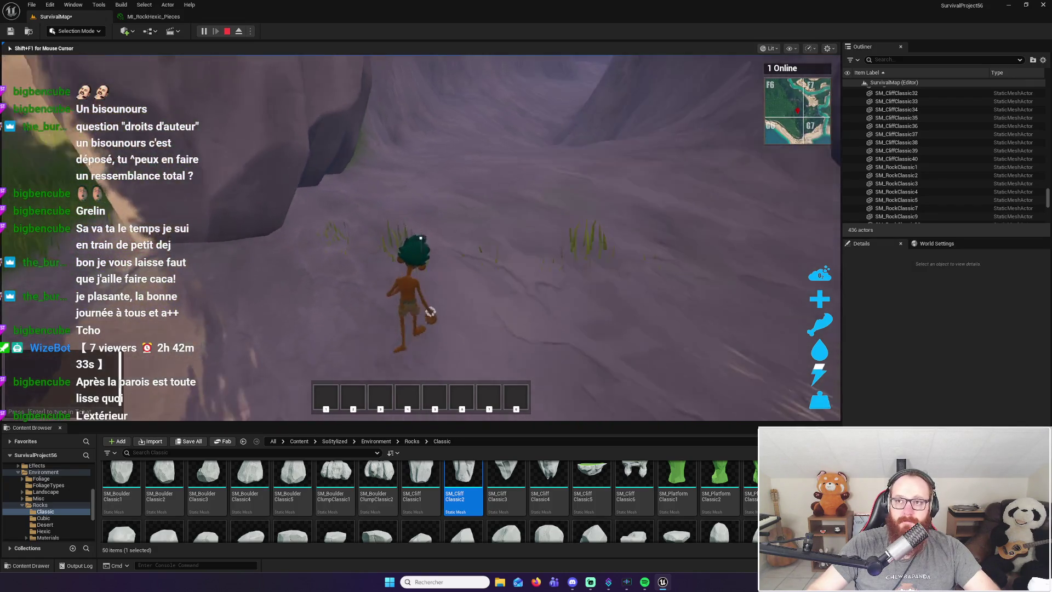
Stop the play test, frame the cliff and switch the editor to Landscape Mode
key("Escape")
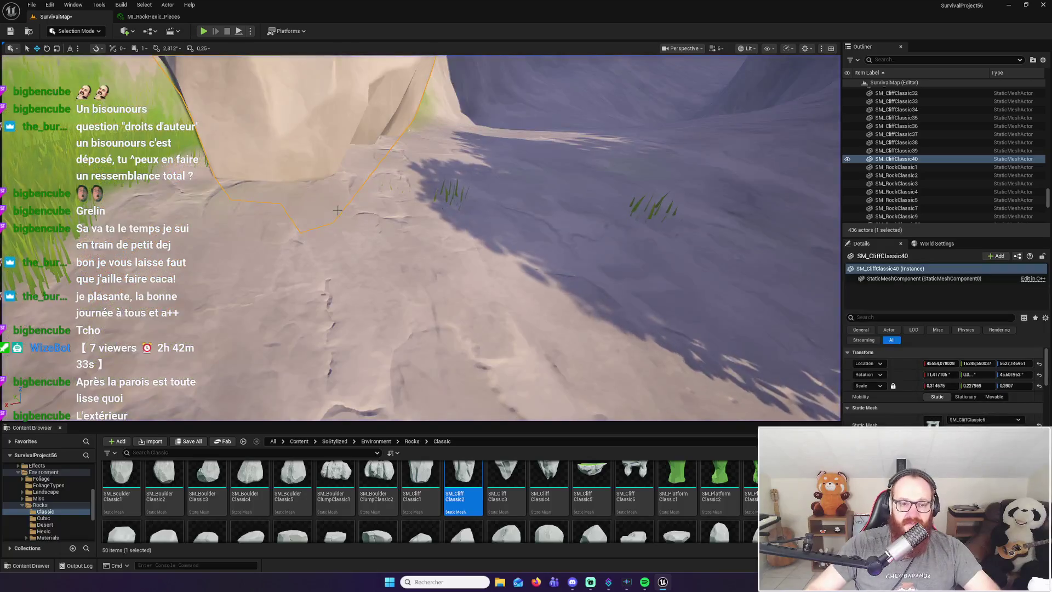
key("f")
left_click(95, 33)
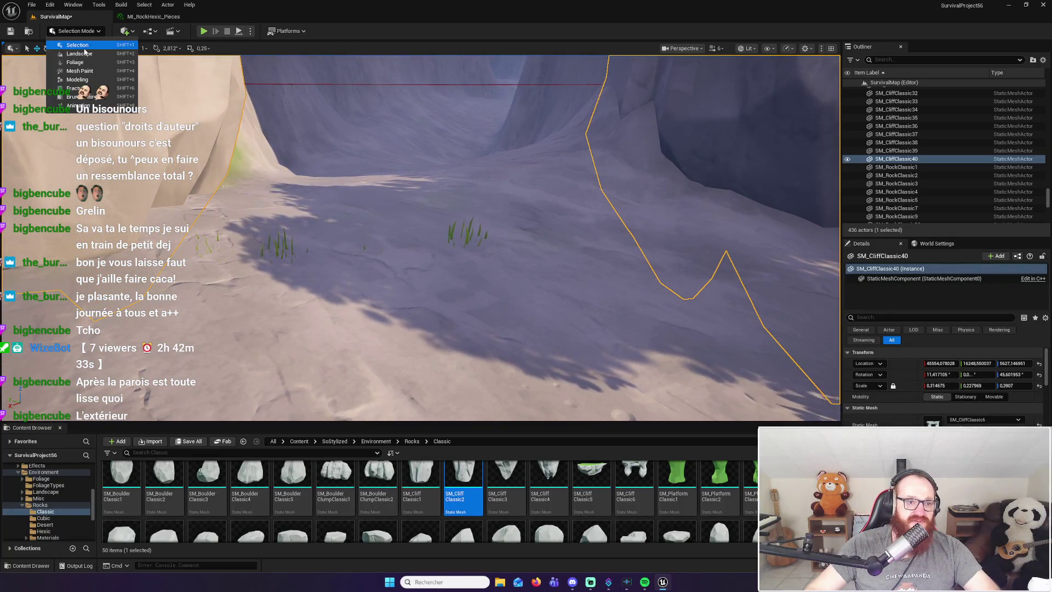
left_click(66, 54)
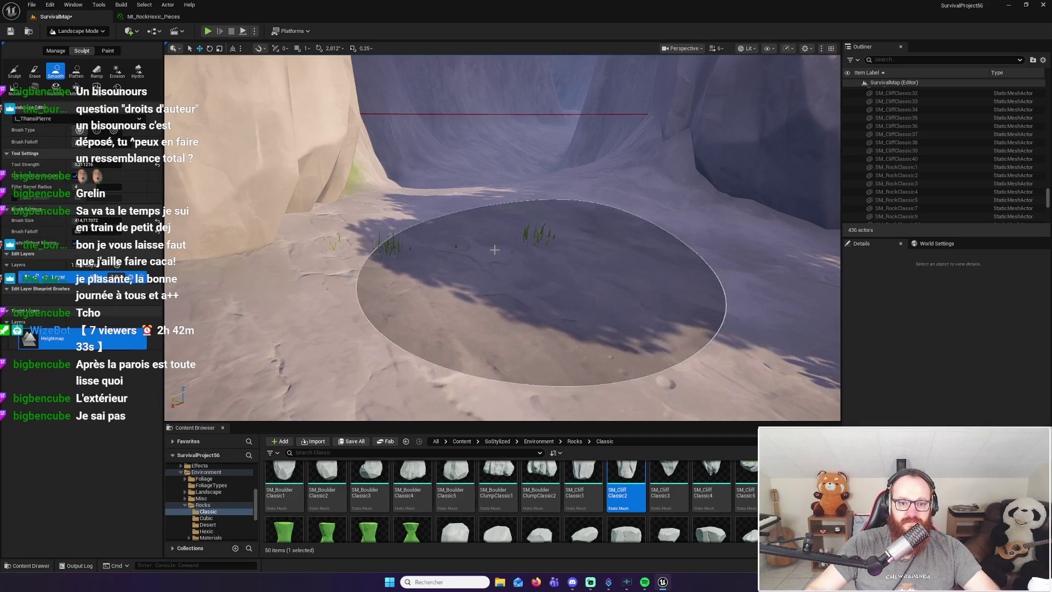
Select the Landscape, set Brush Size to about 249 (248.69) and pick the Sculpt tool
scroll(926, 156, "down", 5)
left_click_drag(1042, 212, 1047, 183)
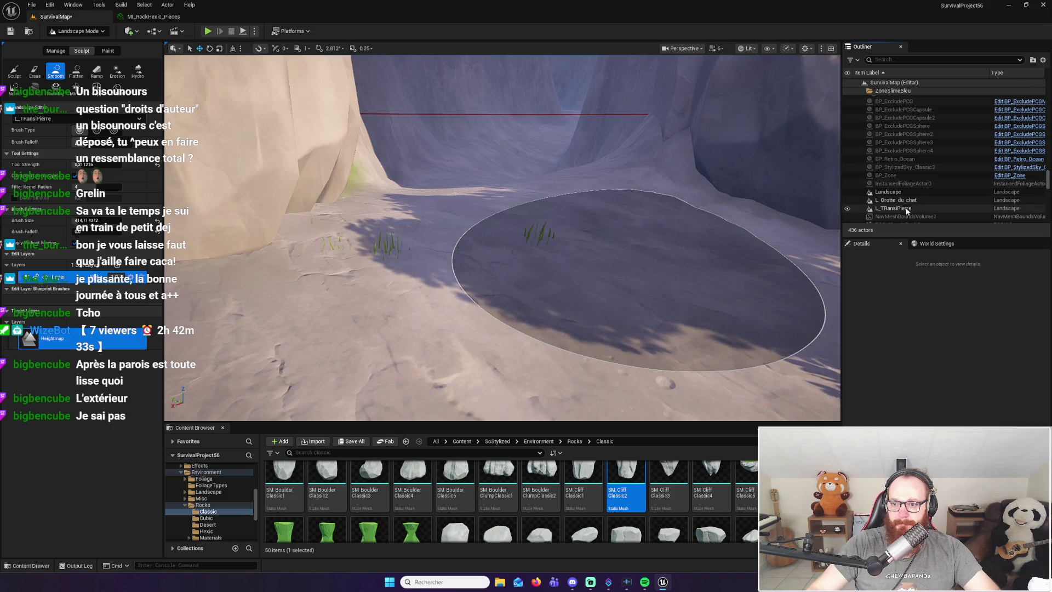
left_click(888, 192)
scroll(482, 276, "down", 5)
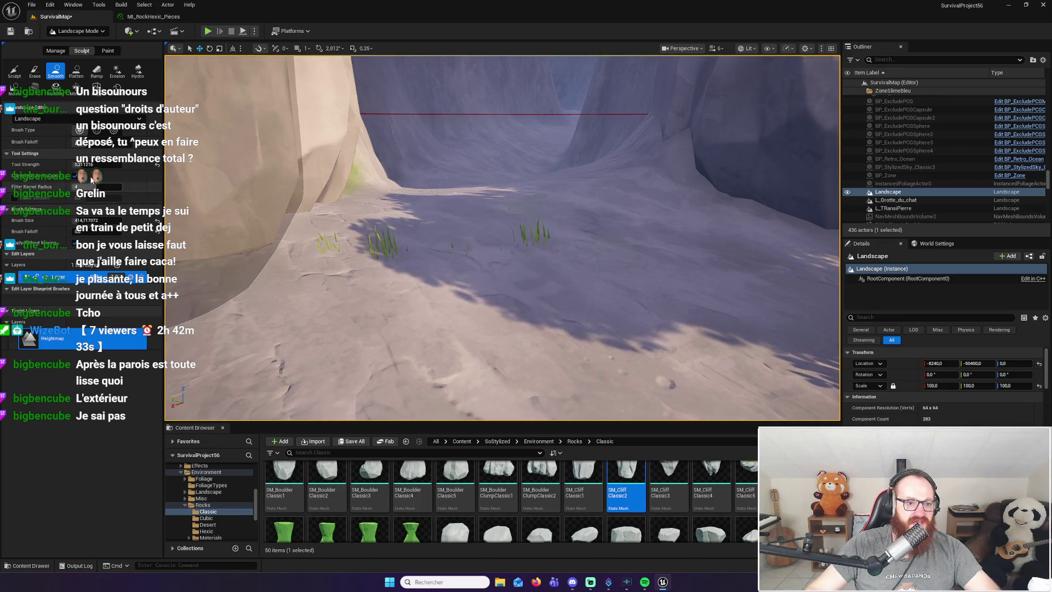
left_click_drag(88, 220, 77, 219)
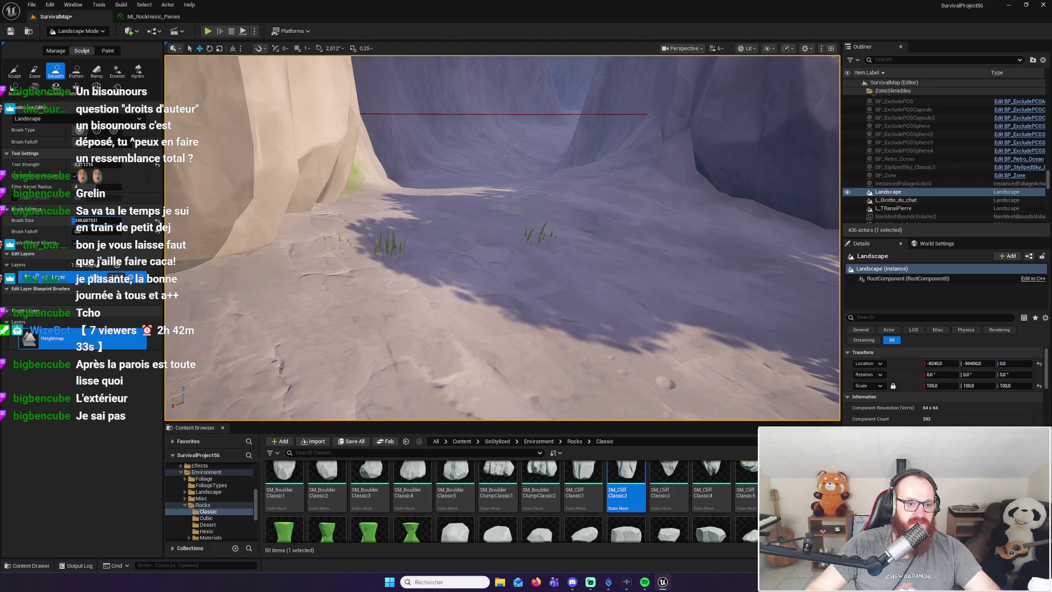
left_click(14, 70)
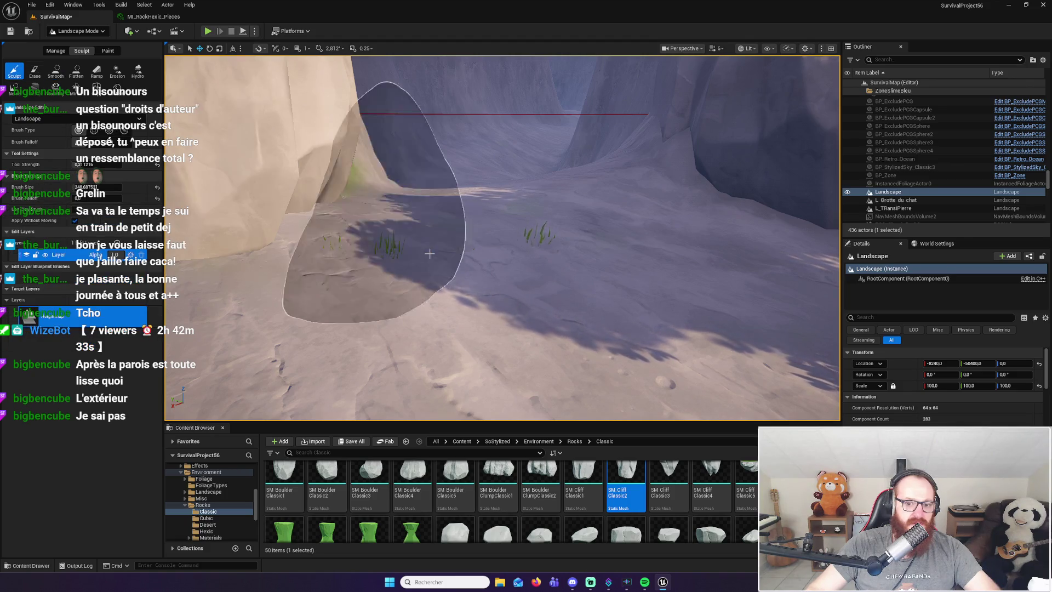
Return to Selection Mode and start play-testing the map again
scroll(477, 287, "up", 5)
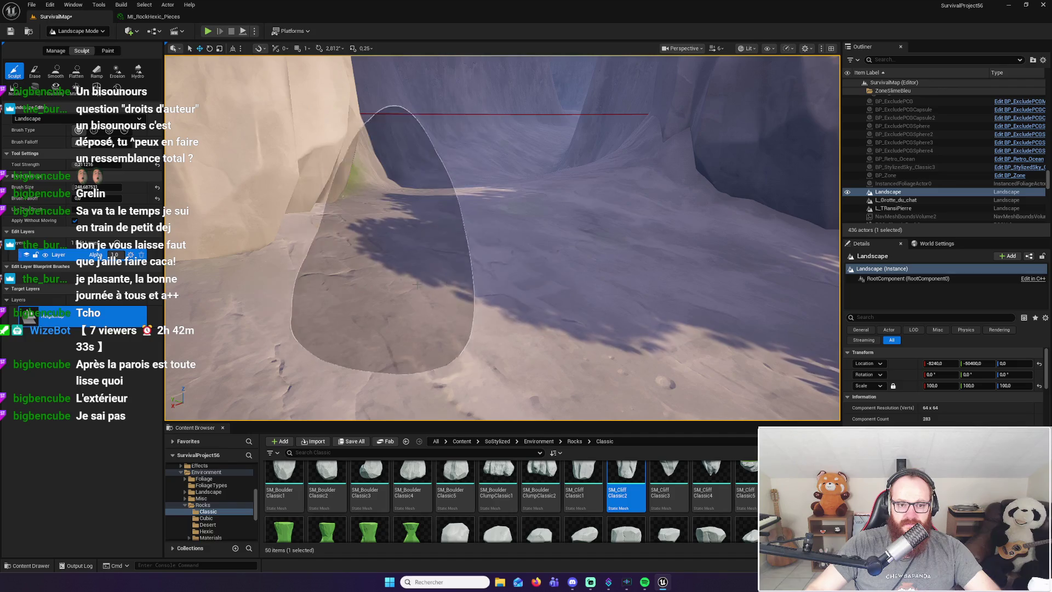
scroll(480, 217, "down", 10)
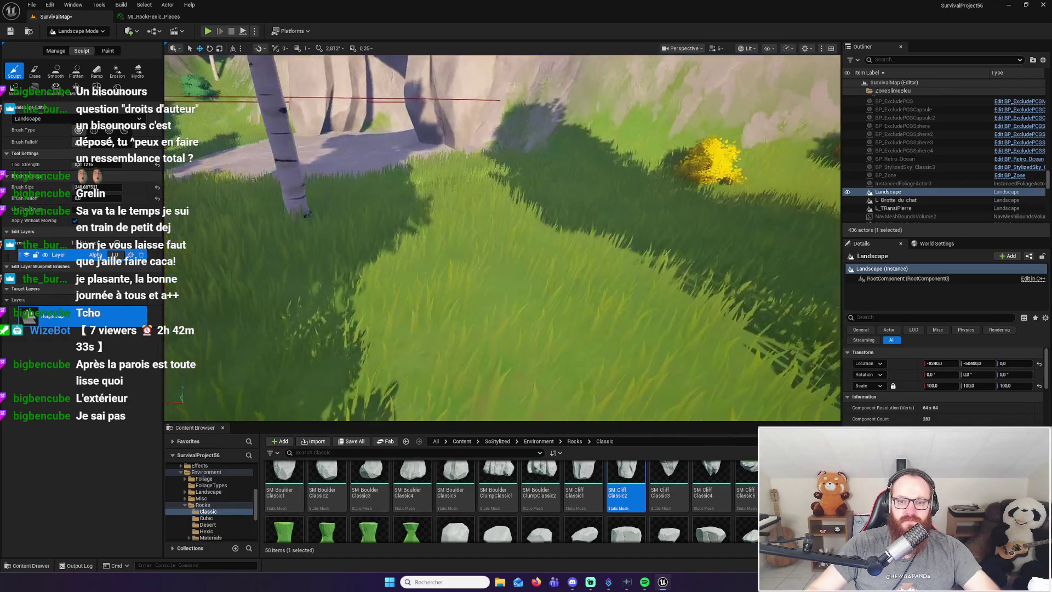
scroll(480, 217, "up", 8)
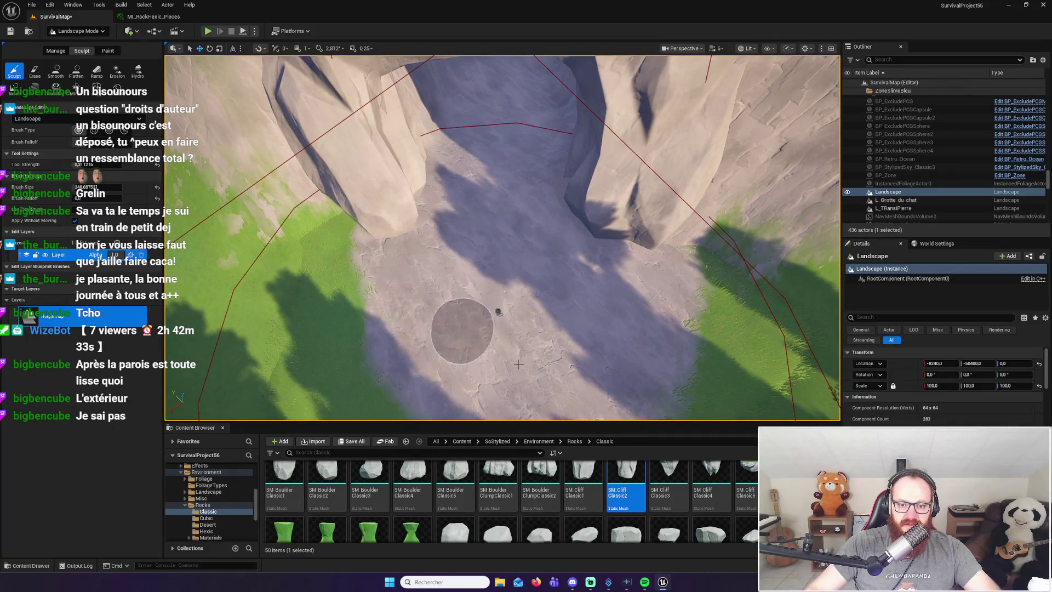
scroll(598, 346, "up", 5)
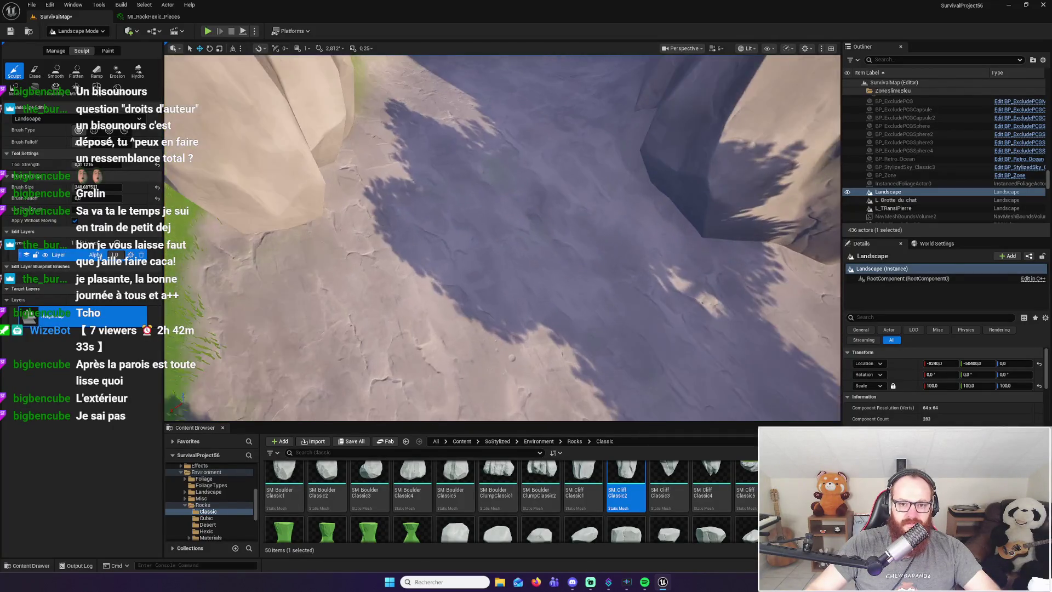
left_click(93, 33)
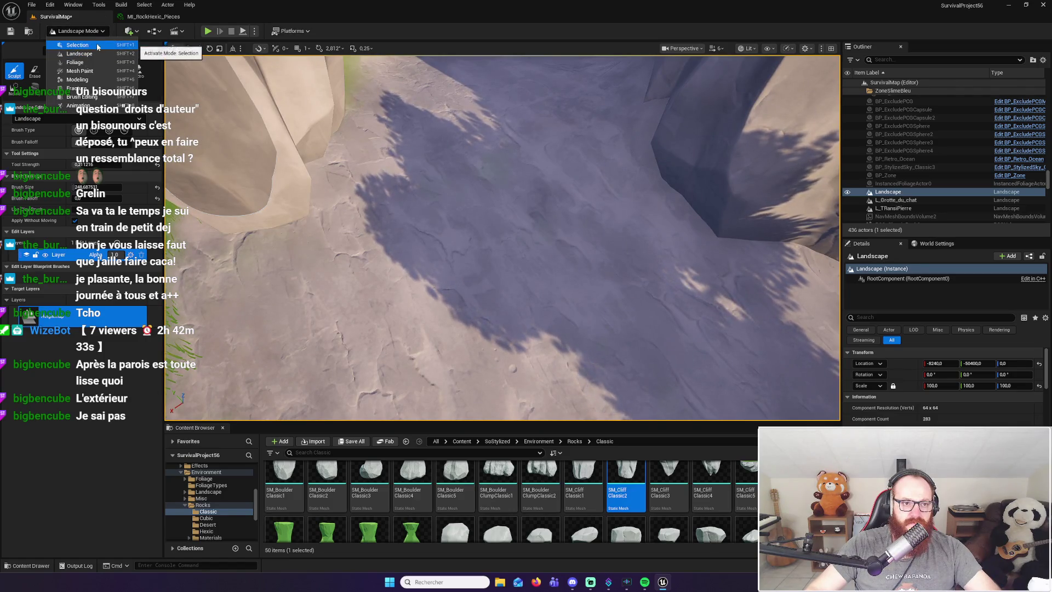
left_click(134, 44)
left_click(204, 31)
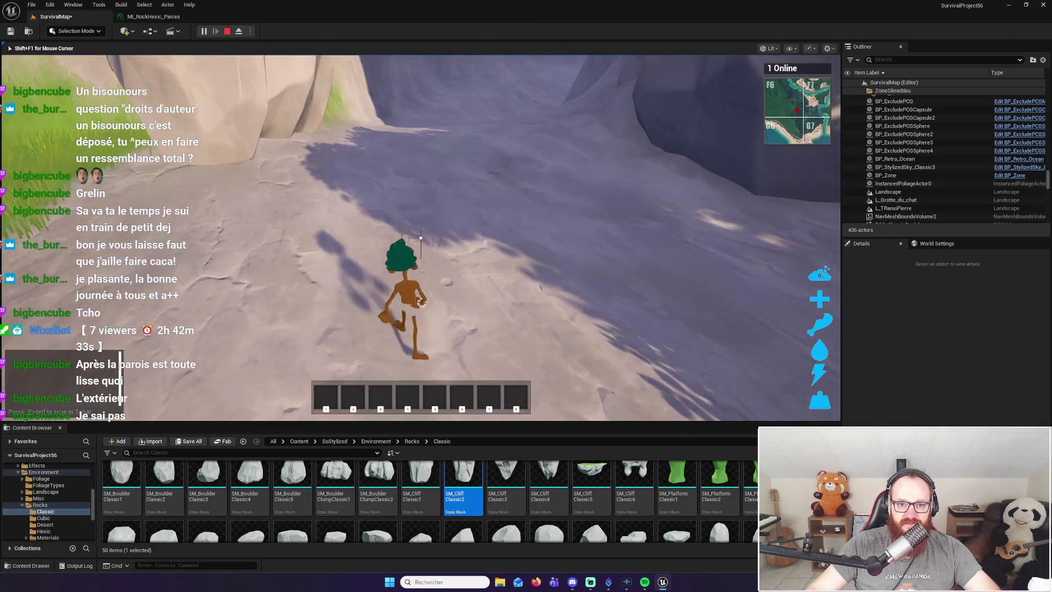
Walk the character up to the mossy cave wall, then stop play and view the wider cliff
key("w")
key("w")
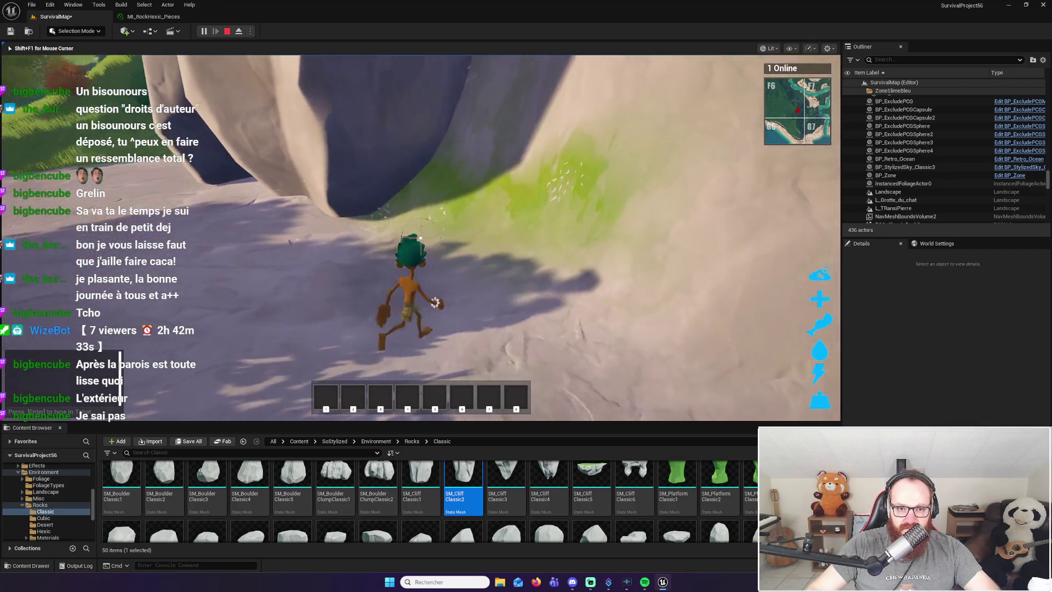
key("w")
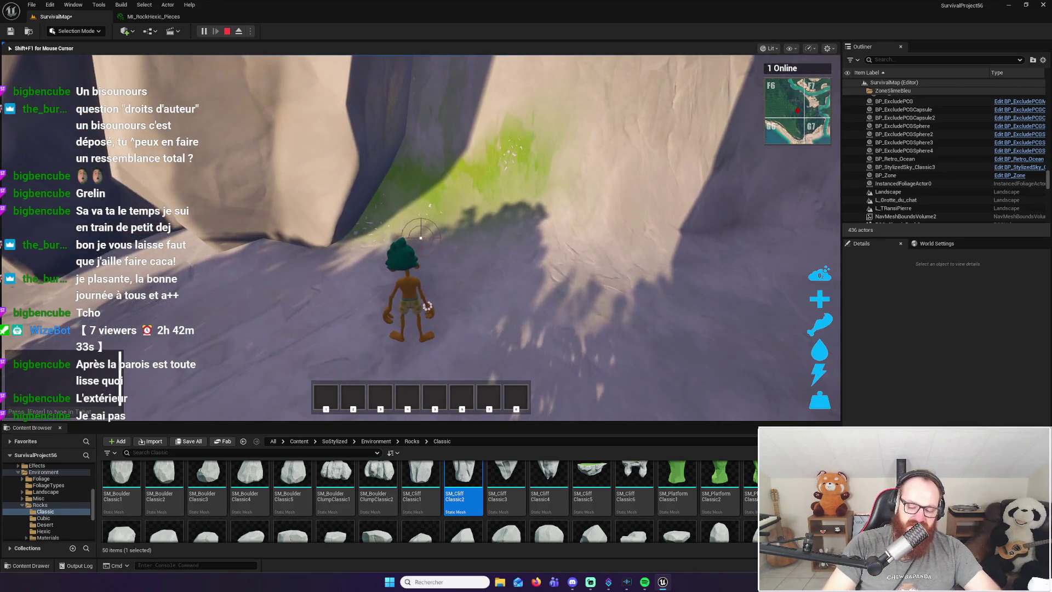
key("Escape")
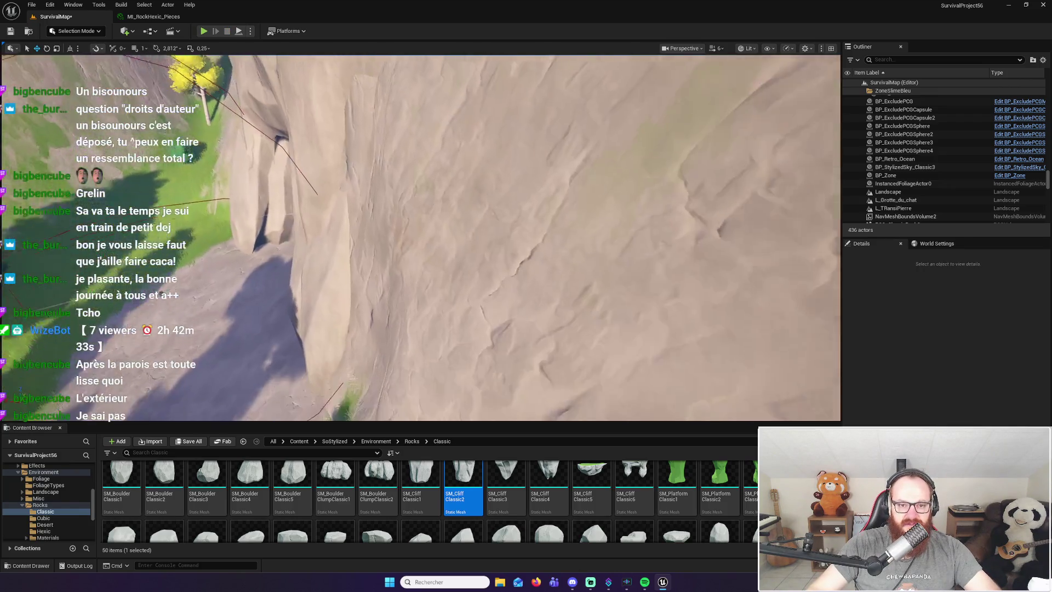
left_click_drag(421, 236, 350, 249)
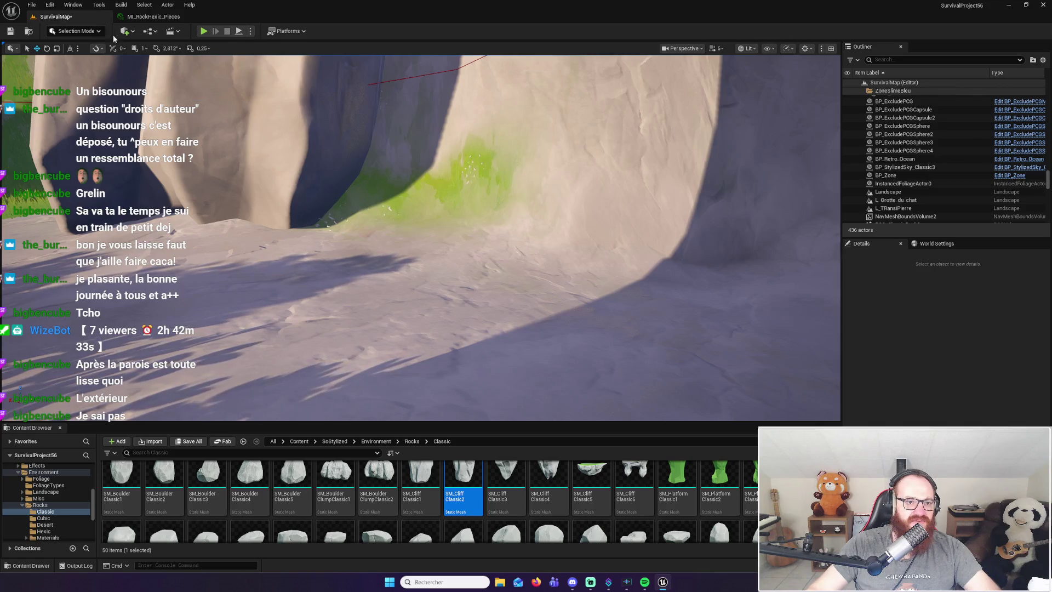
left_click(81, 35)
left_click(82, 33)
left_click(84, 34)
left_click(84, 53)
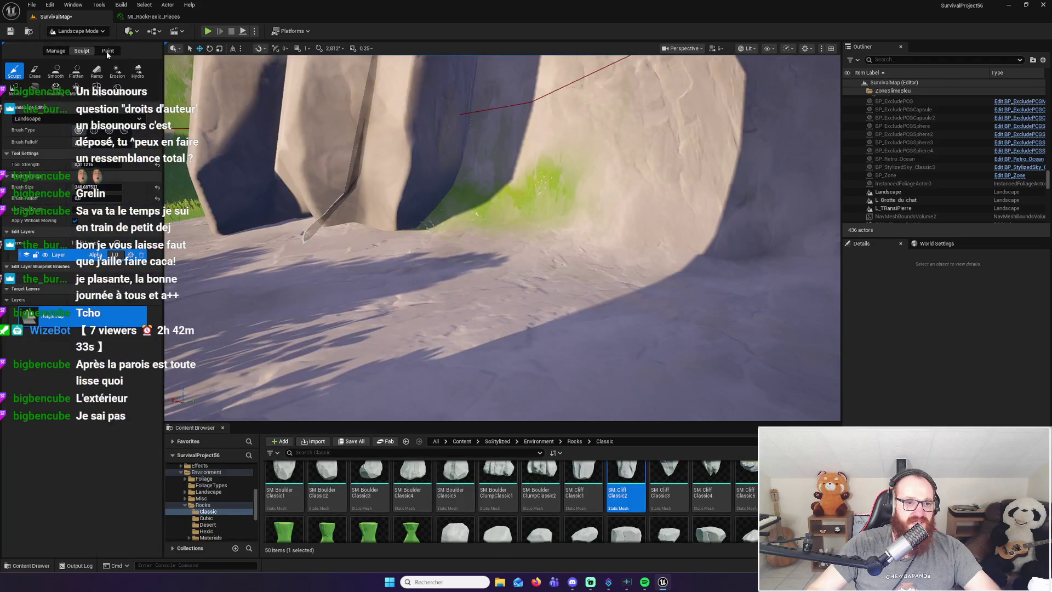
left_click(108, 51)
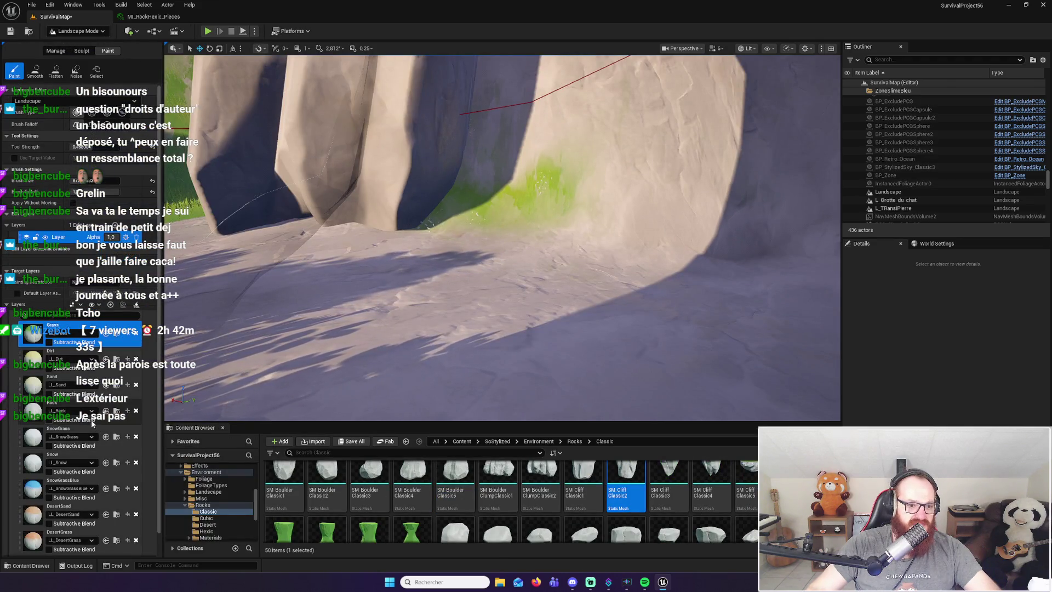
left_click(894, 208)
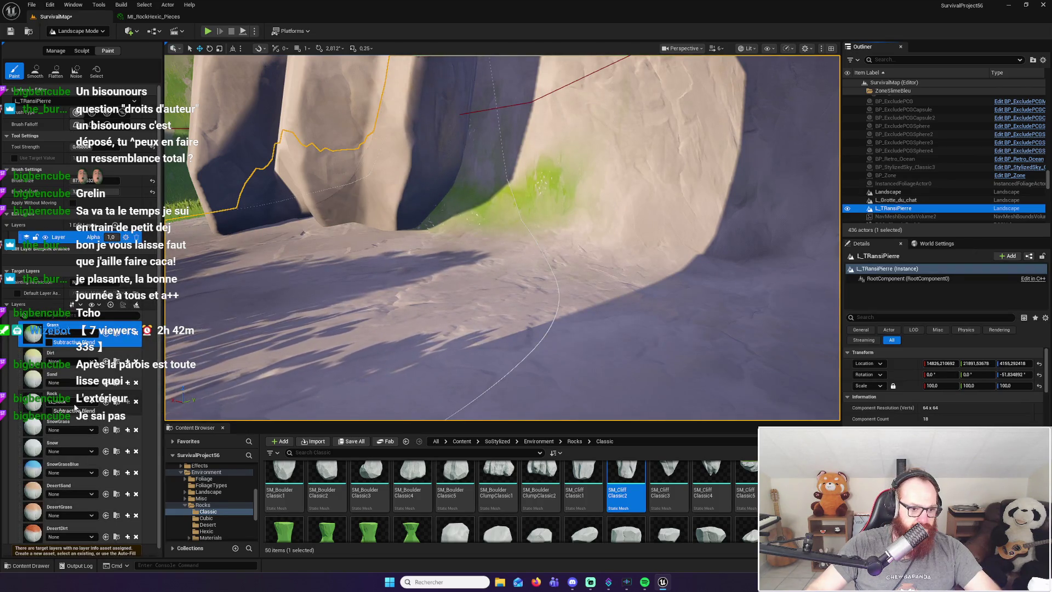
left_click(74, 406)
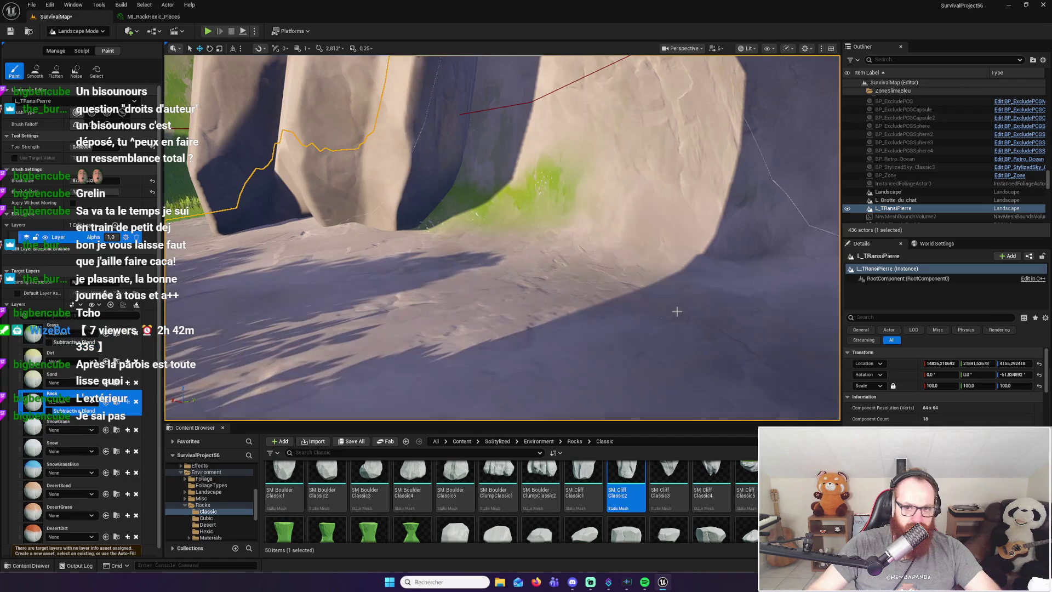
left_click_drag(624, 313, 785, 162)
left_click(715, 48)
left_click_drag(712, 76, 705, 76)
left_click_drag(582, 298, 515, 274)
left_click_drag(96, 180, 82, 180)
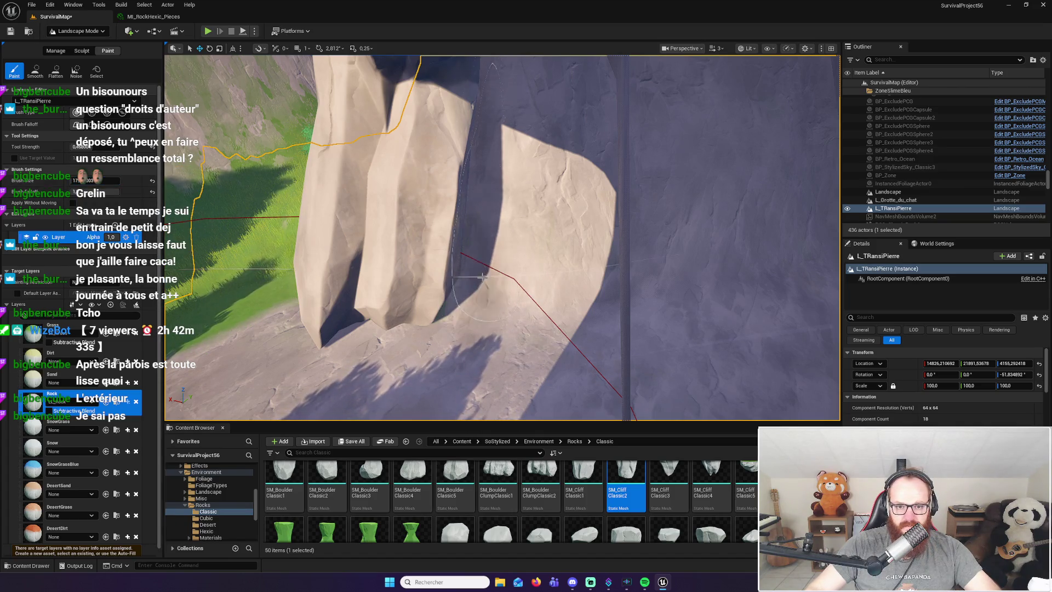
scroll(475, 304, "up", 6)
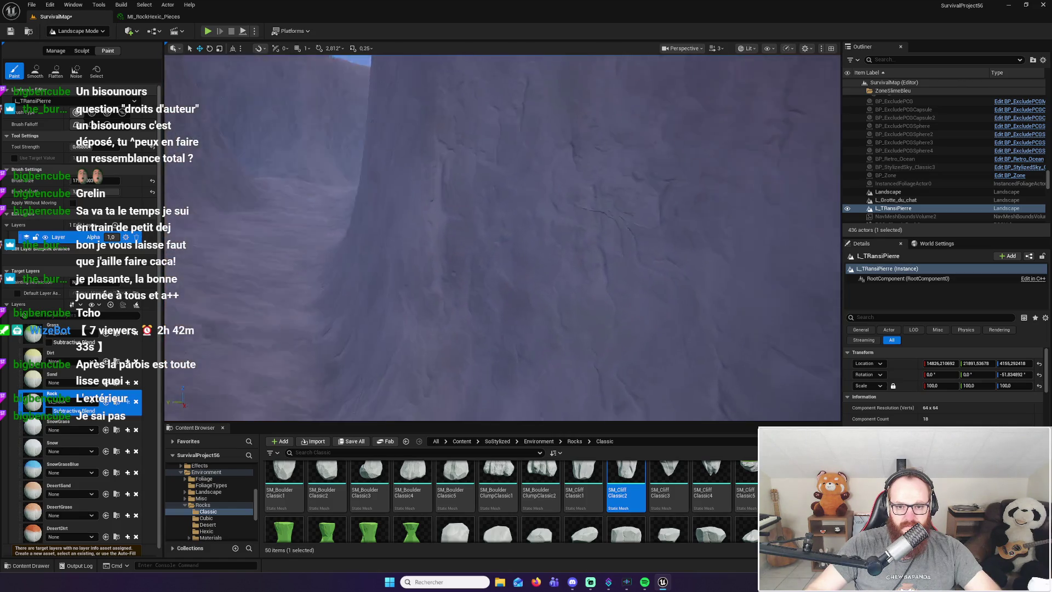
mouse_move(475, 304)
left_mouse_down()
mouse_move(450, 296)
mouse_move(455, 307)
mouse_move(554, 334)
left_mouse_up()
key("Escape")
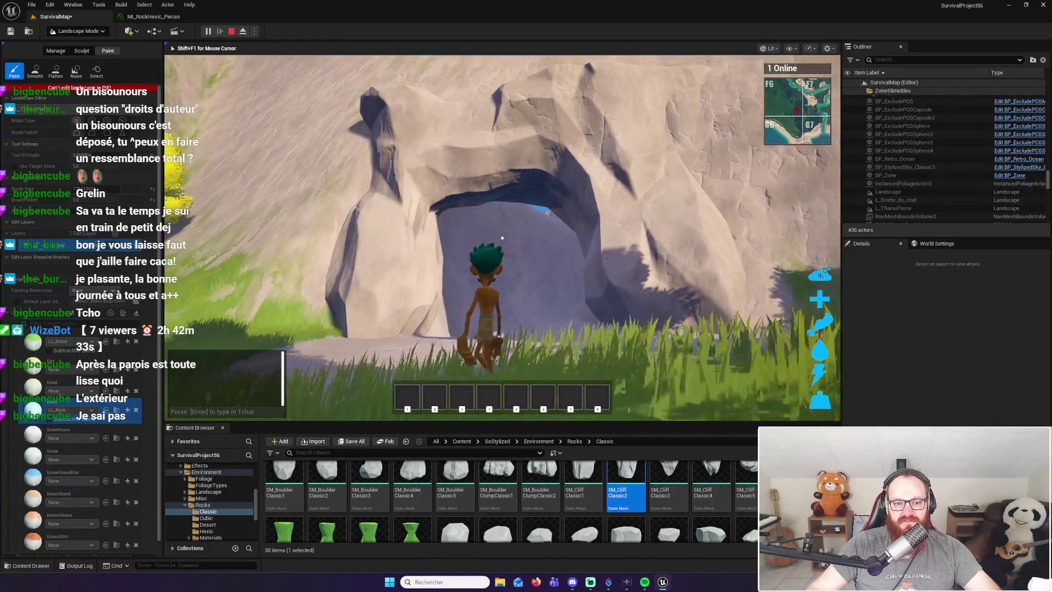
key("w")
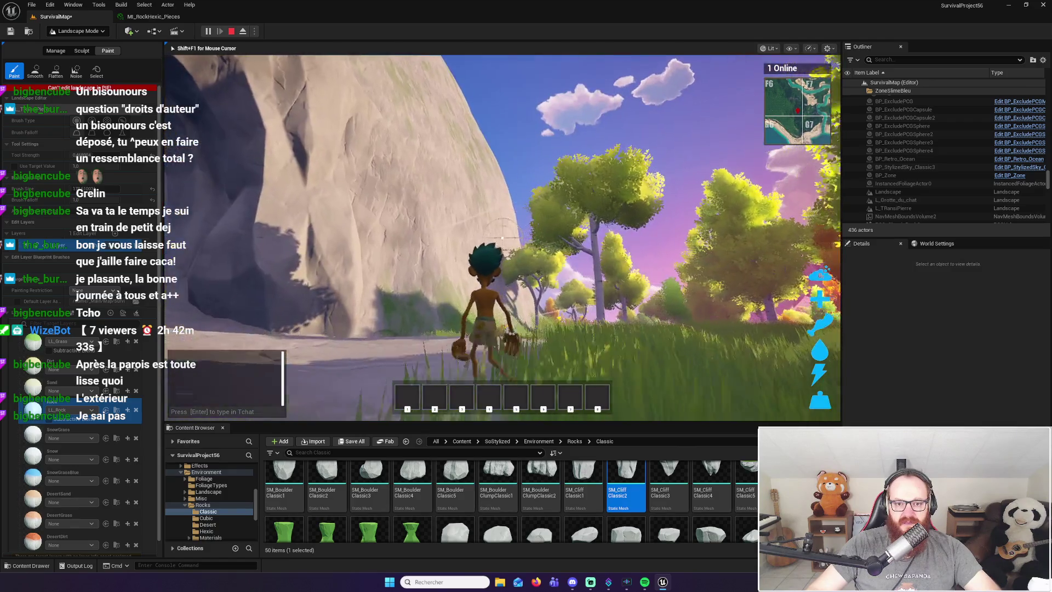
key("w")
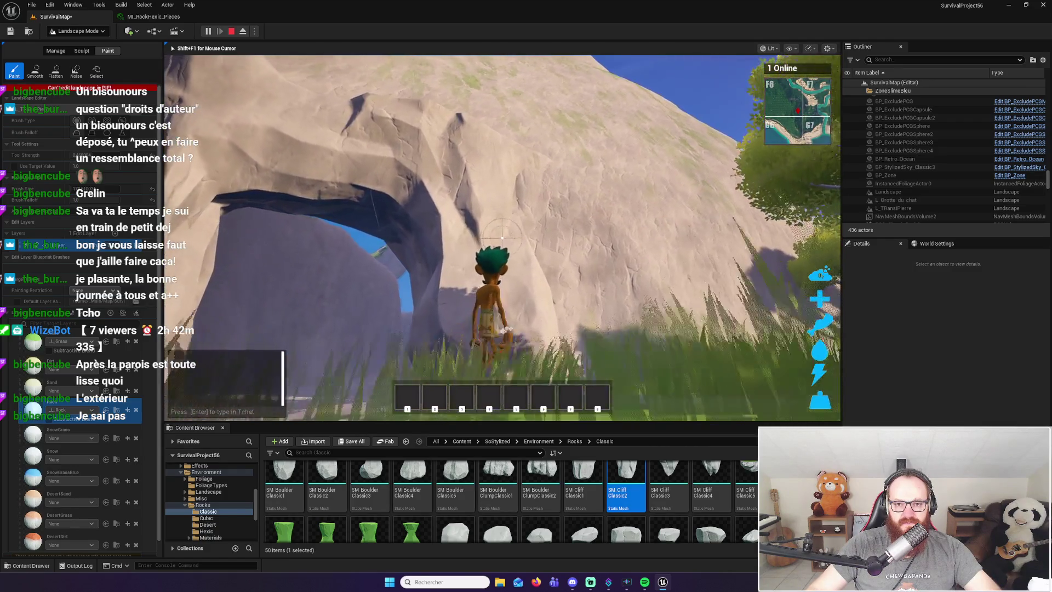
key("w")
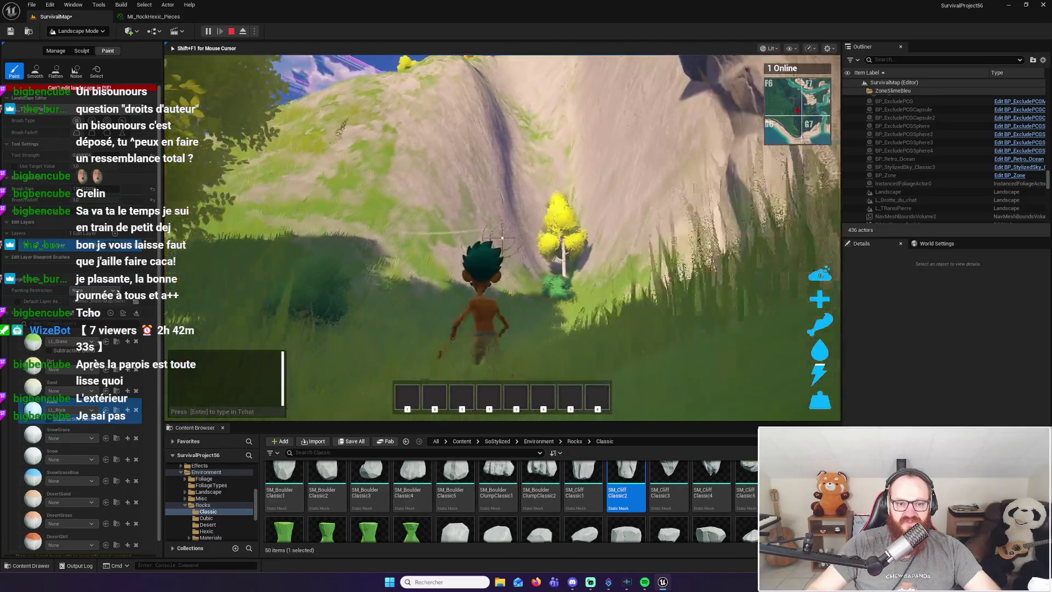
key("w")
left_click(502, 238)
key("w")
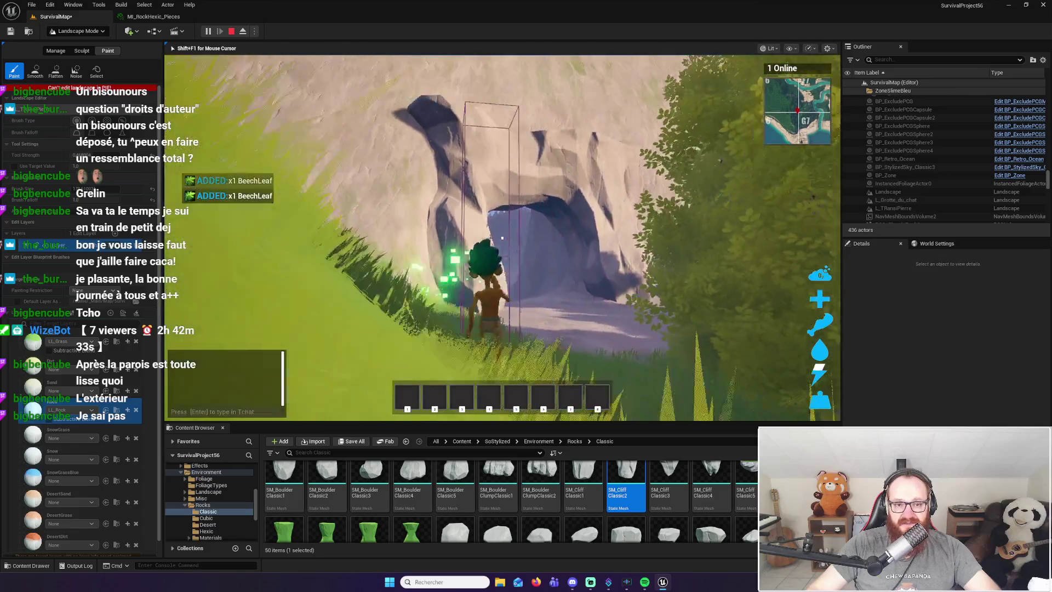
key("w")
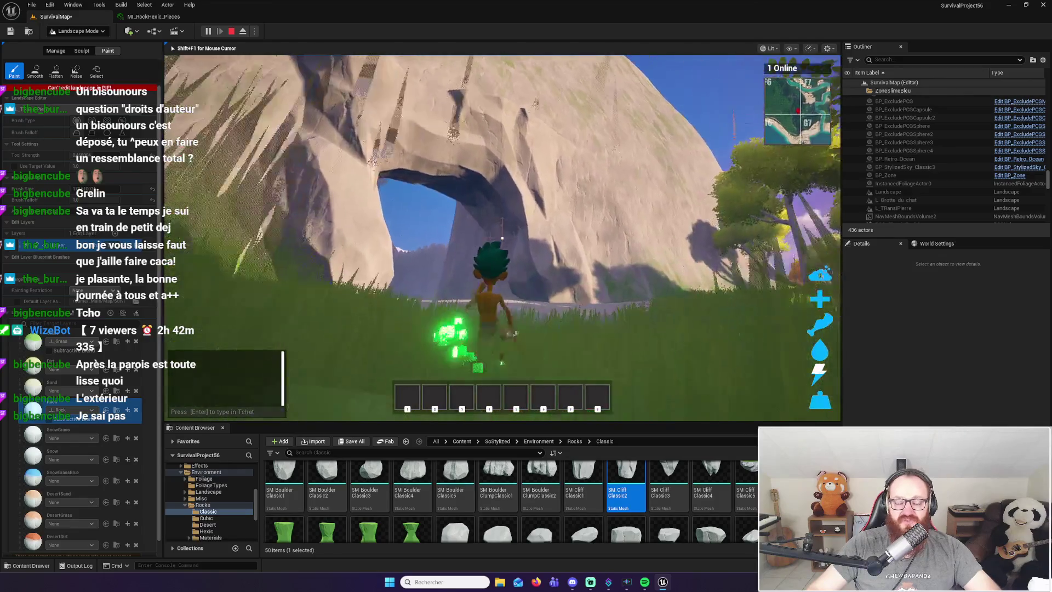
key("w")
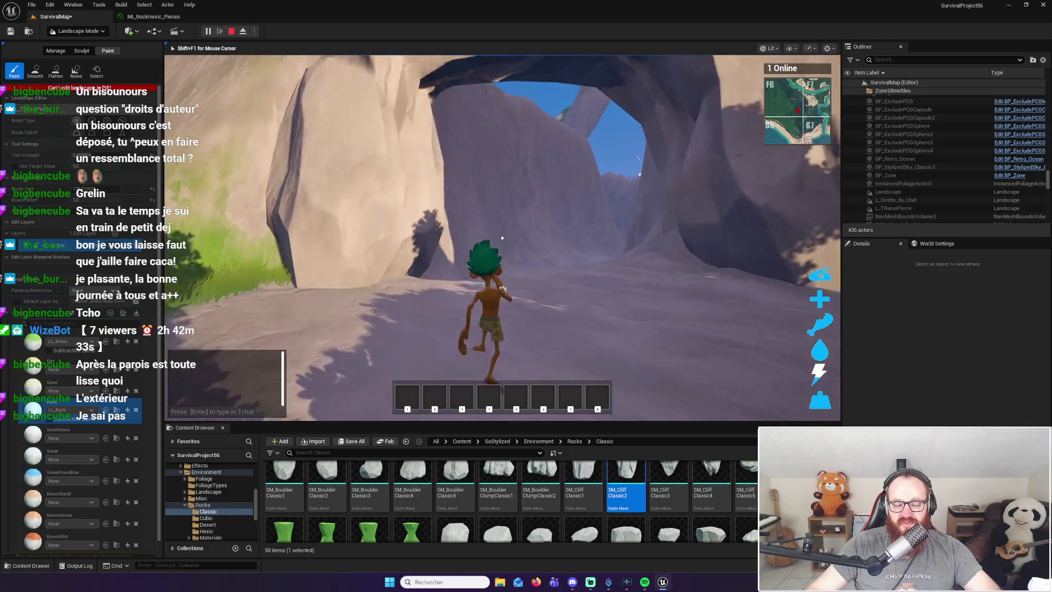
key("Escape")
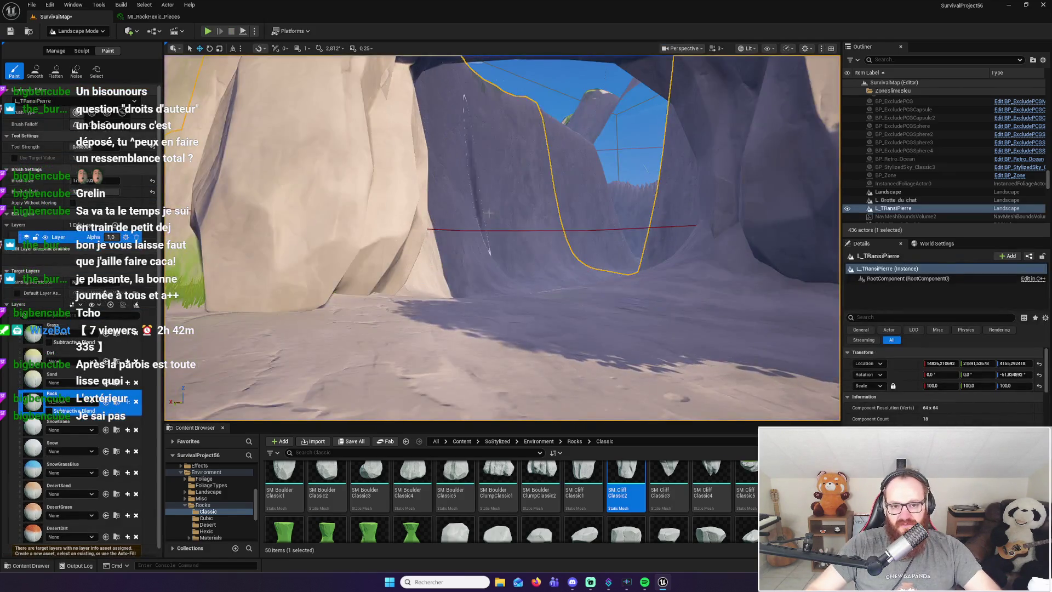
Fly the editor view out of the arch, through the canyon and over the grassy cliff slope
key("w")
key("w")
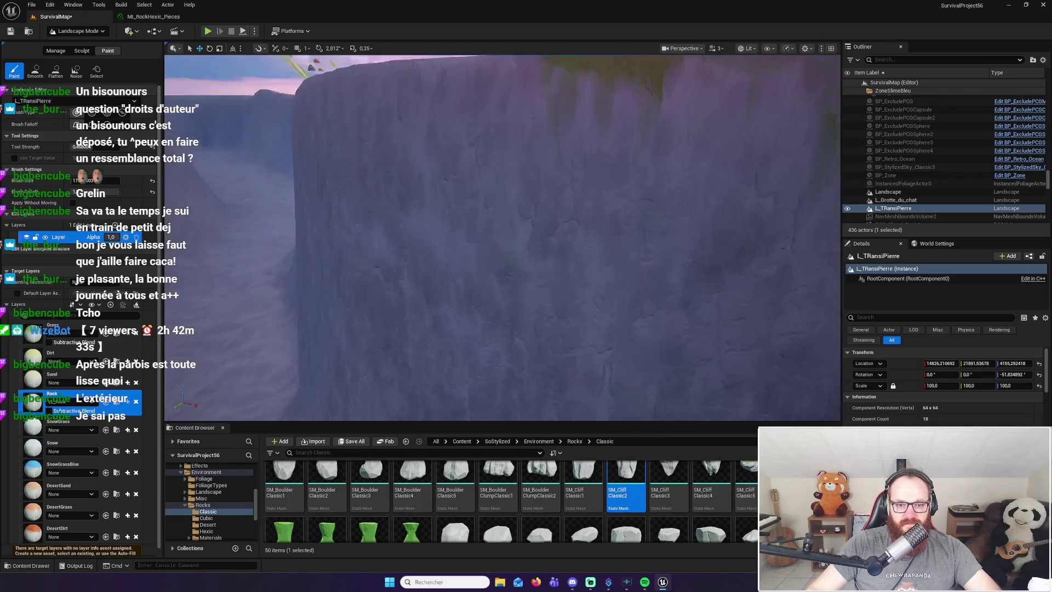
key("w")
key("w")
key("w")
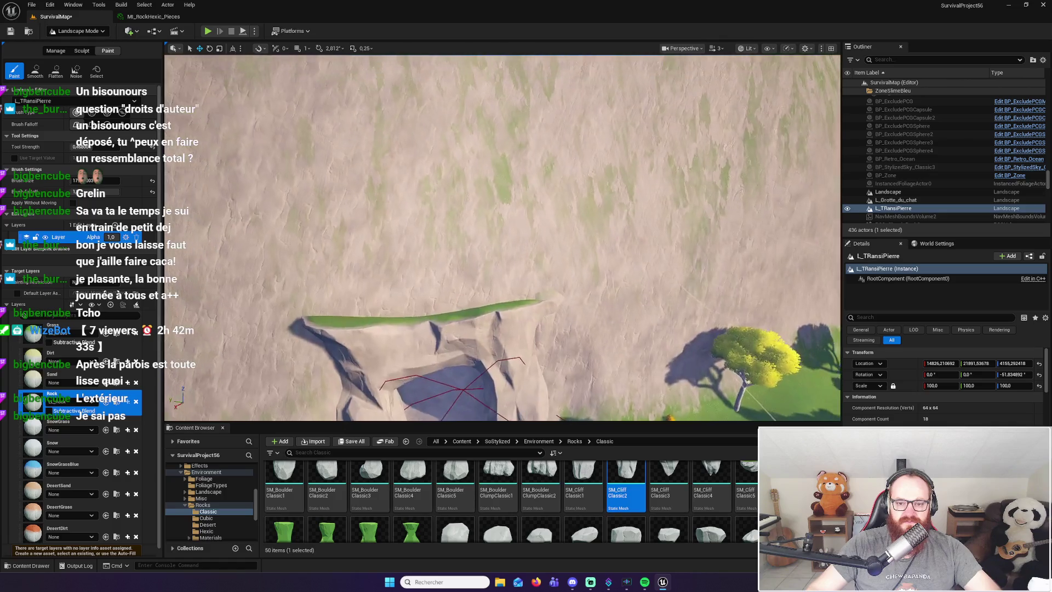
key("w")
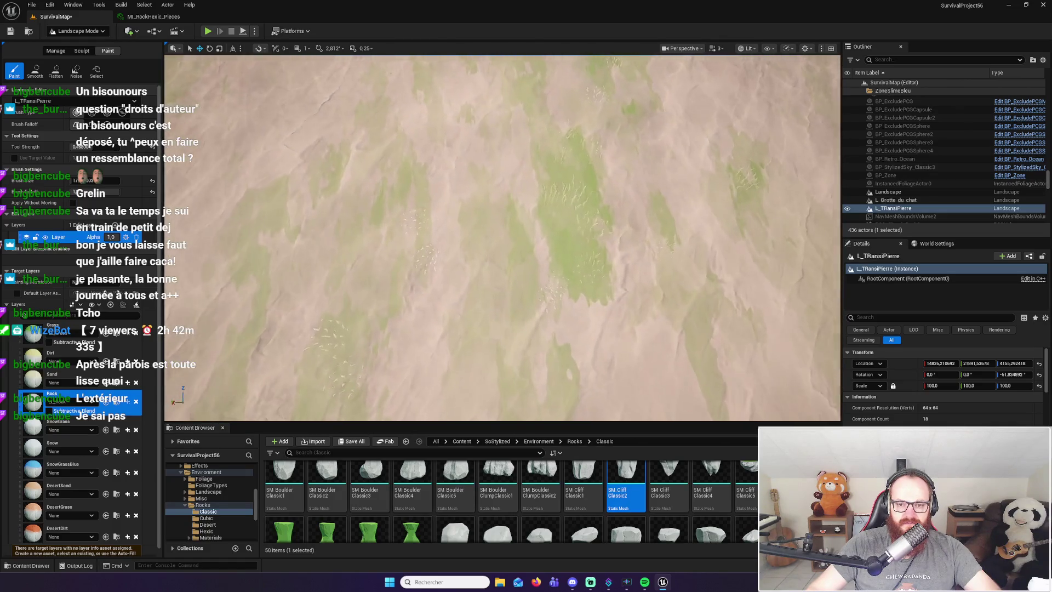
key("w")
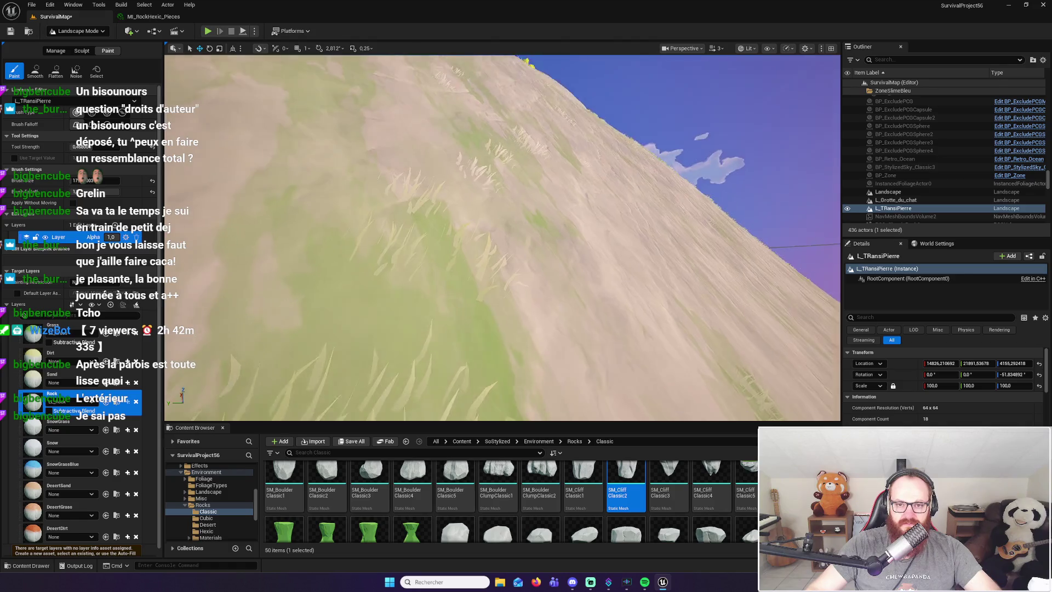
key("w")
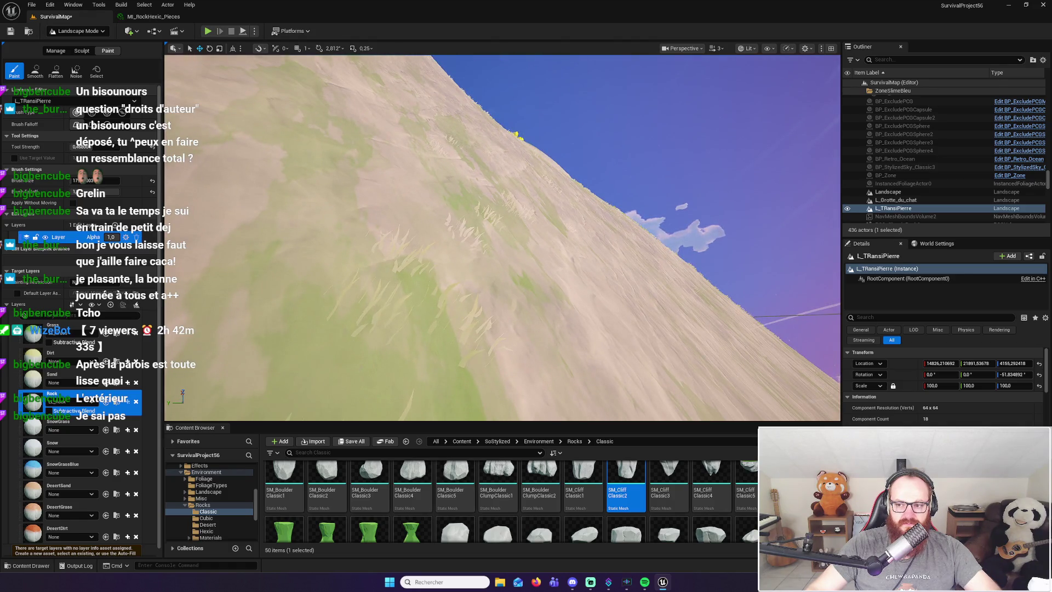
key("w")
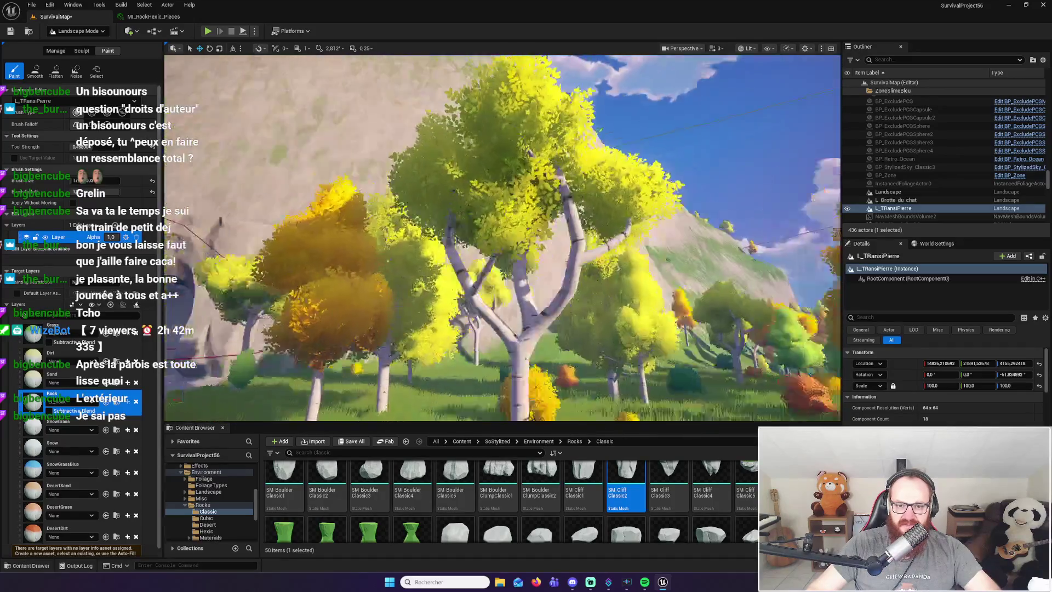
mouse_move(503, 219)
left_mouse_down()
mouse_move(503, 285)
mouse_move(503, 203)
left_mouse_up()
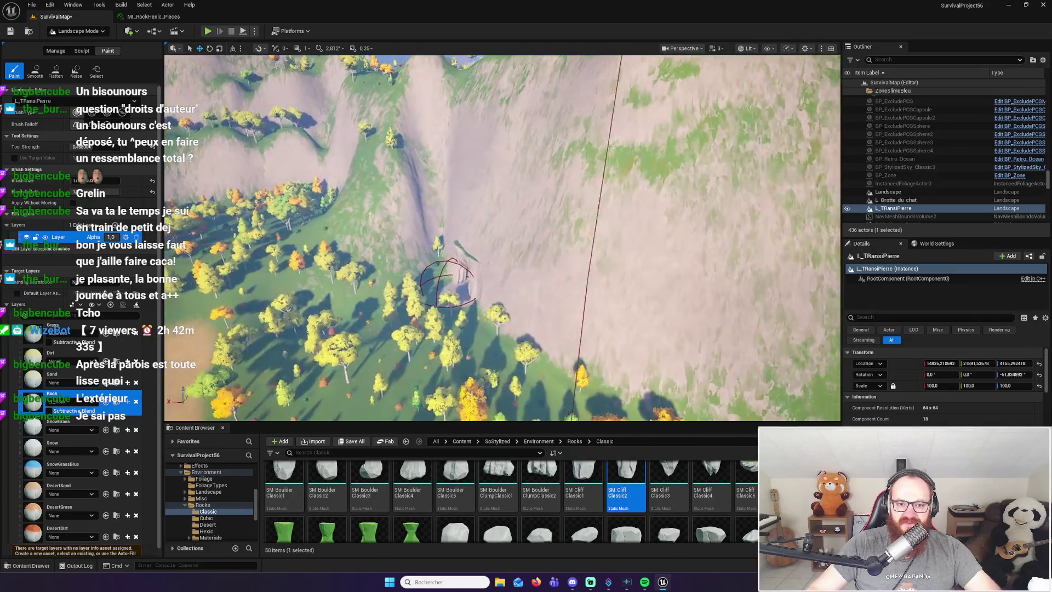
left_click_drag(502, 203, 503, 181)
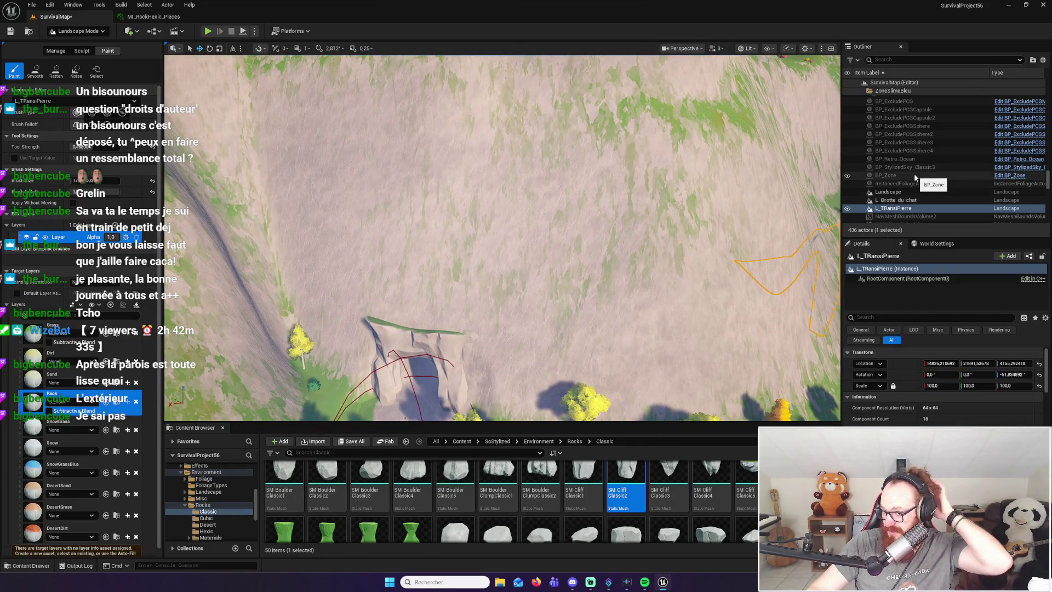
left_click_drag(767, 198, 740, 187)
left_click_drag(503, 230, 502, 208)
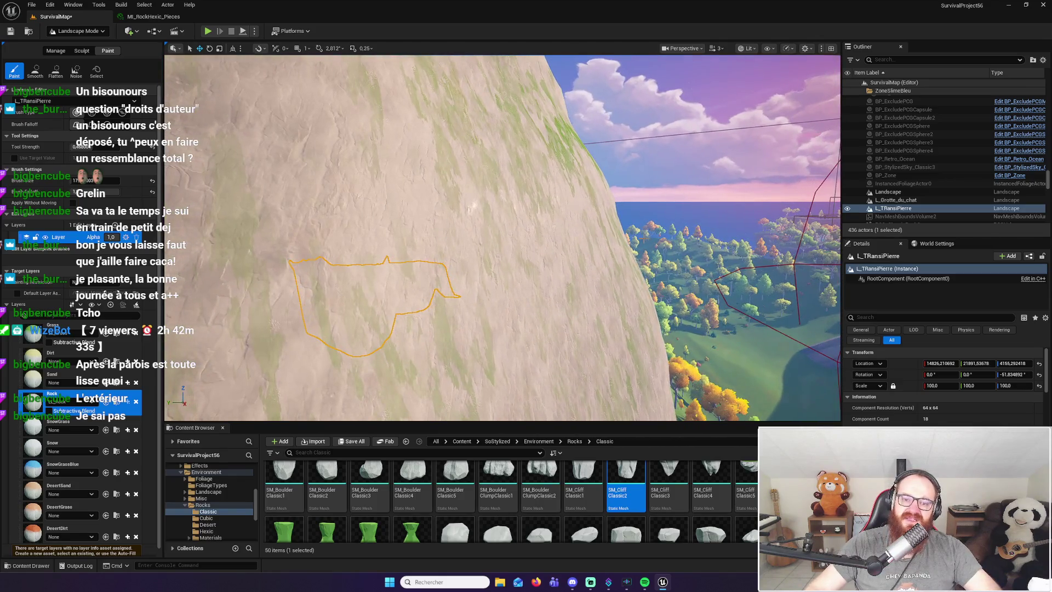
mouse_move(502, 219)
left_mouse_down()
mouse_move(466, 217)
mouse_move(527, 219)
mouse_move(513, 230)
left_mouse_up()
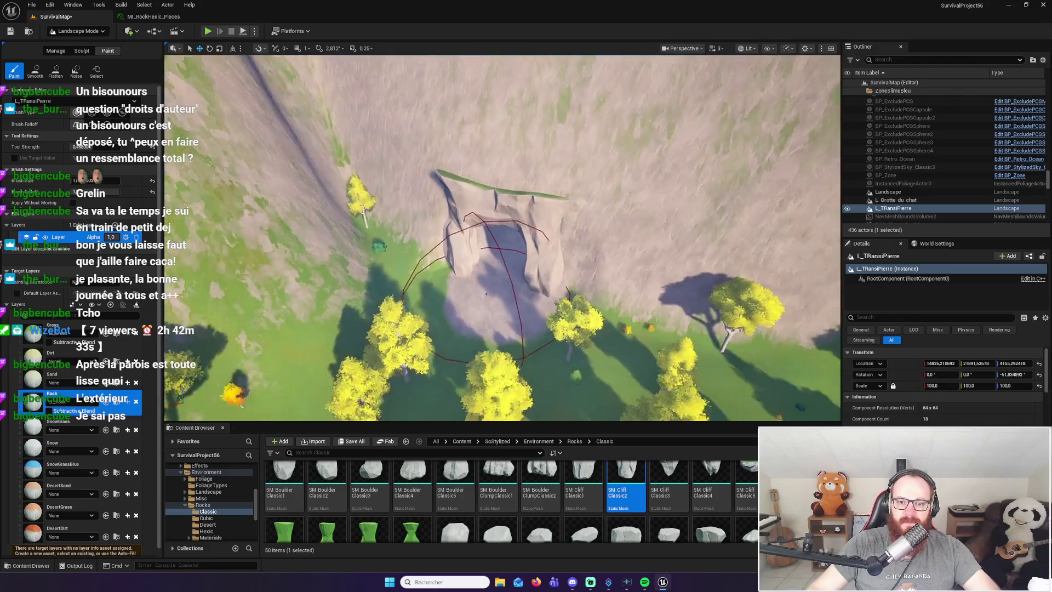
left_click_drag(502, 220, 516, 230)
Switch to Selection Mode and select the cliff piece above the arch
left_click(79, 31)
left_click(87, 44)
left_click(492, 121)
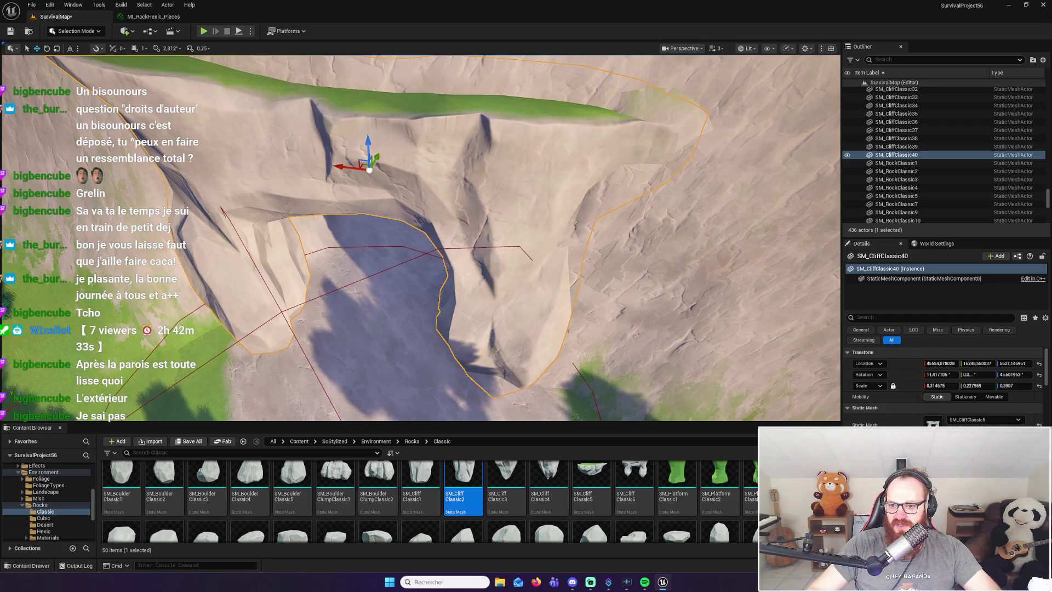
Scroll SM_CliffClassic40's Details panel through its Physics, Collision and Mesh Painting settings
left_click_drag(597, 352, 597, 352)
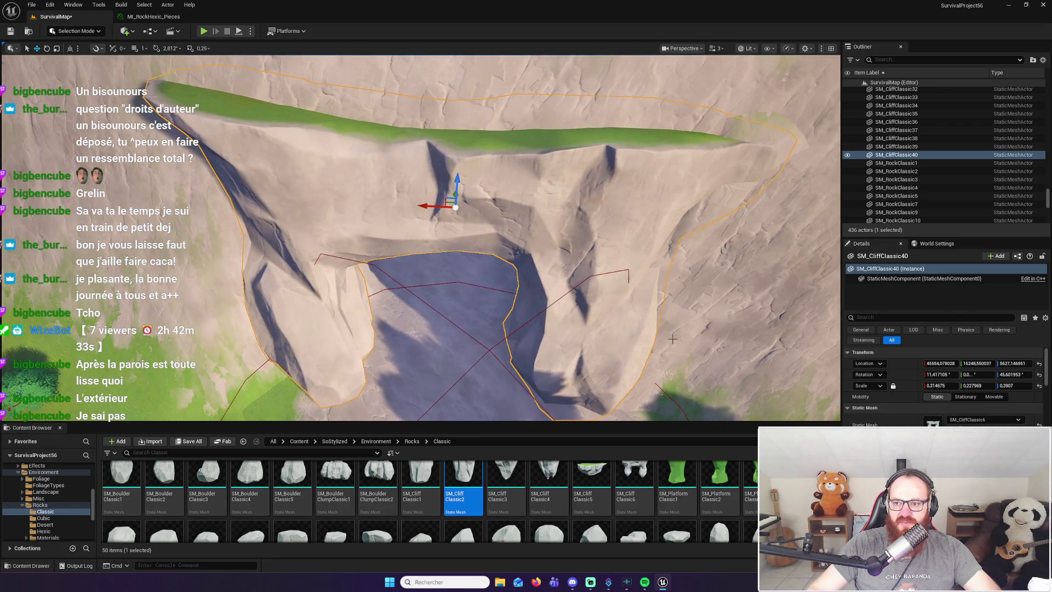
scroll(926, 373, "down", 5)
scroll(942, 383, "down", 2)
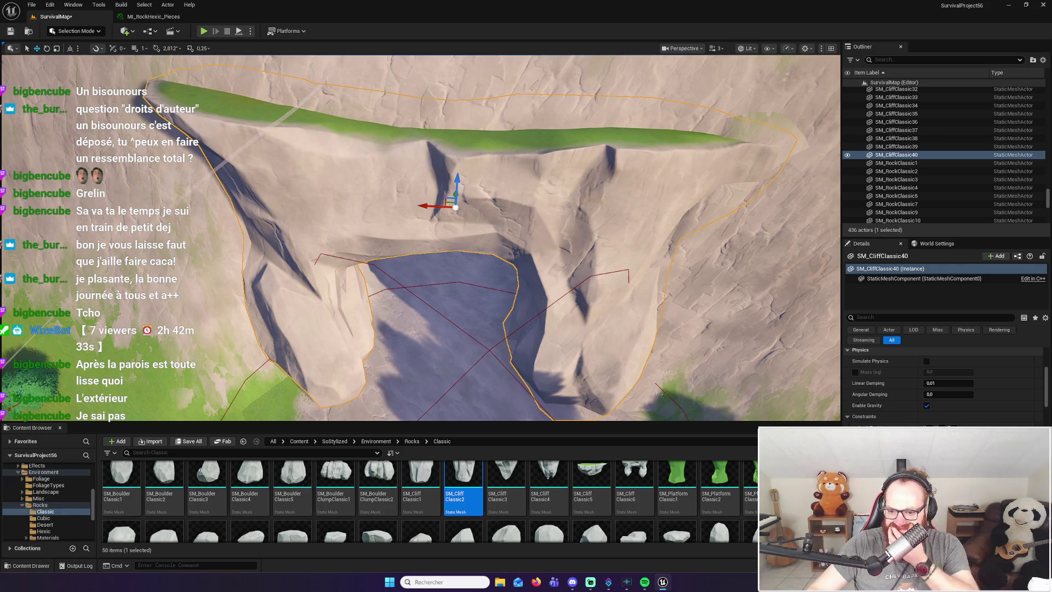
scroll(943, 384, "down", 1)
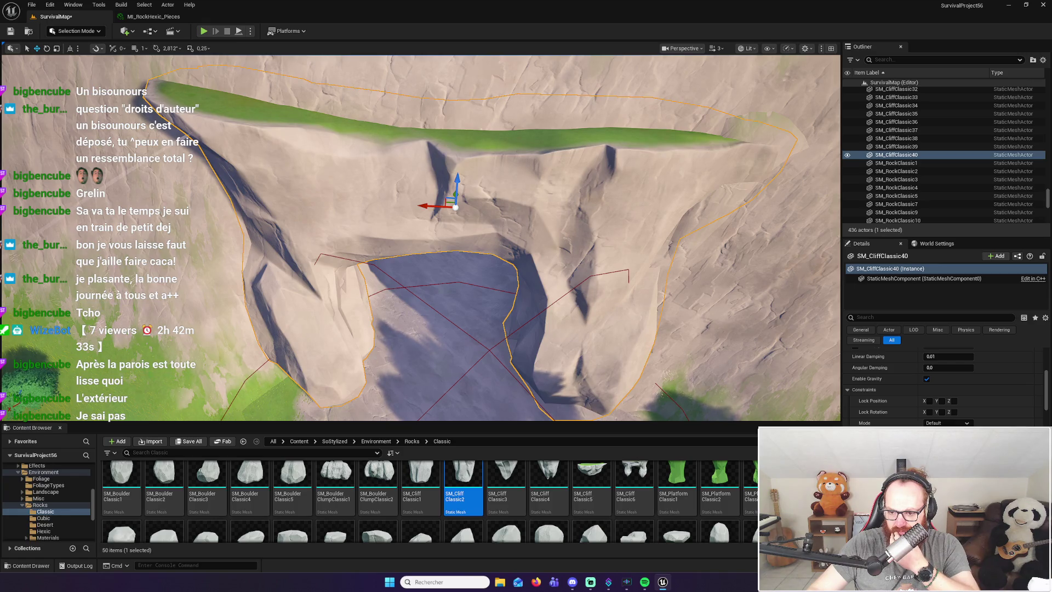
scroll(942, 390, "down", 5)
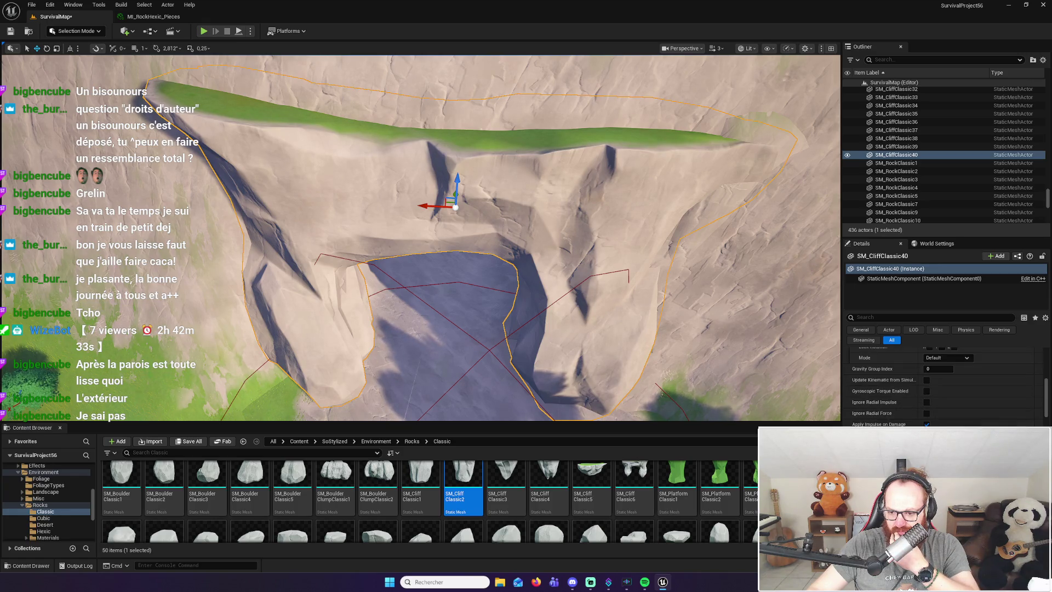
scroll(943, 389, "down", 5)
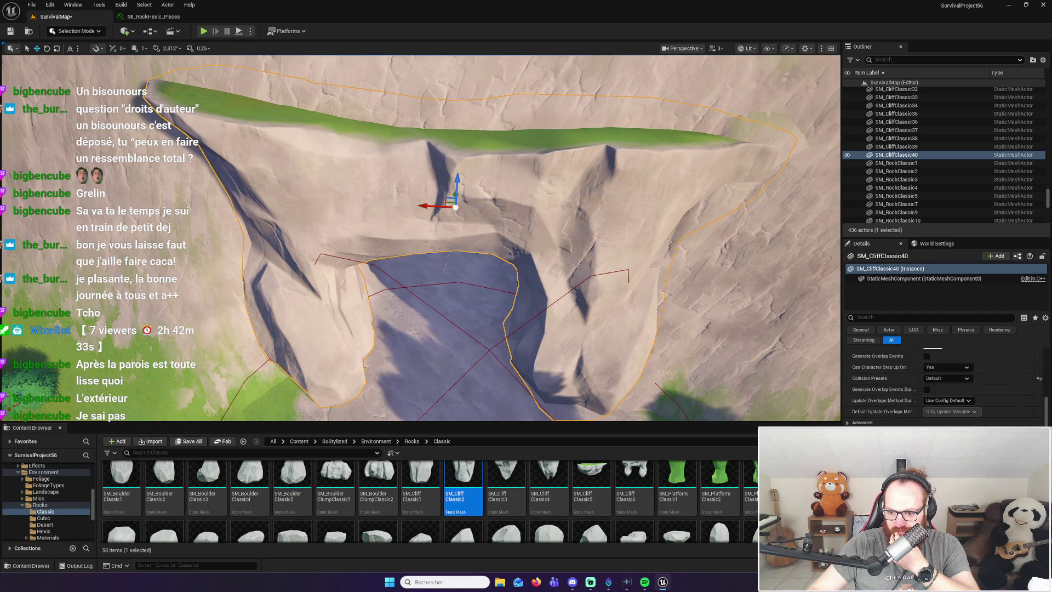
scroll(943, 383, "down", 4)
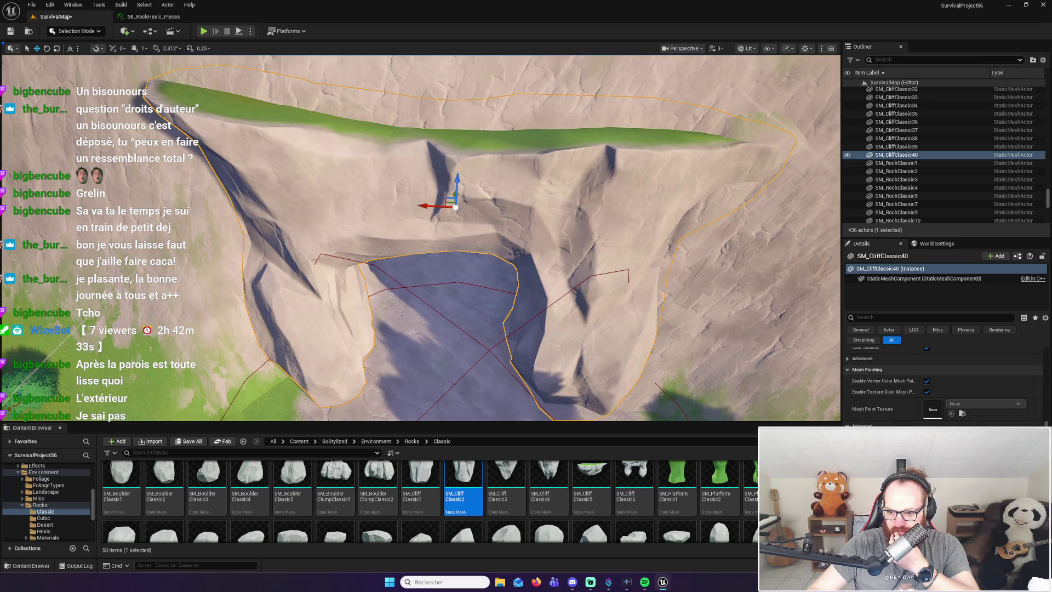
scroll(942, 384, "down", 1)
scroll(943, 383, "up", 3)
scroll(874, 411, "up", 4)
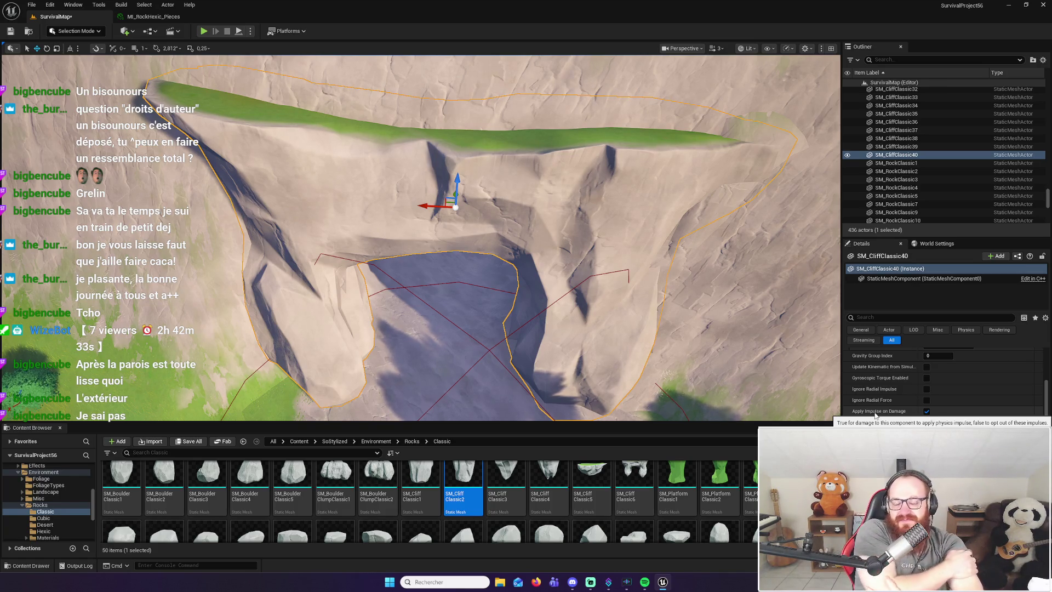
mouse_move(422, 235)
left_mouse_down()
mouse_move(455, 258)
mouse_move(455, 191)
mouse_move(455, 247)
left_mouse_up()
scroll(745, 489, "down", 1)
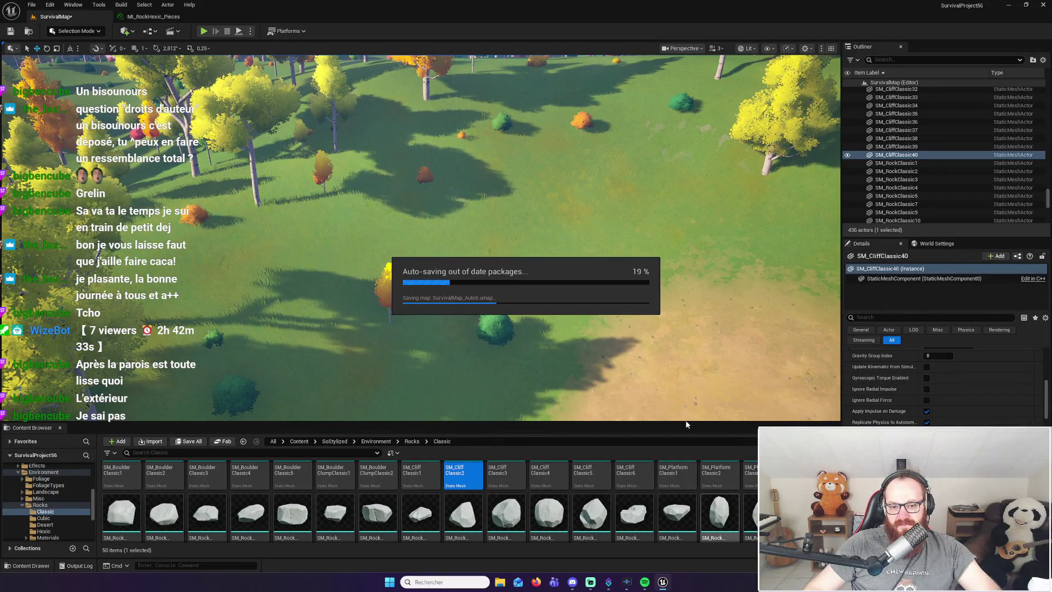
Focus on the cliff piece and frame the cave mouth from above for placing a boulder
mouse_move(719, 511)
left_mouse_down()
mouse_move(638, 329)
mouse_move(592, 293)
mouse_move(724, 510)
left_mouse_up()
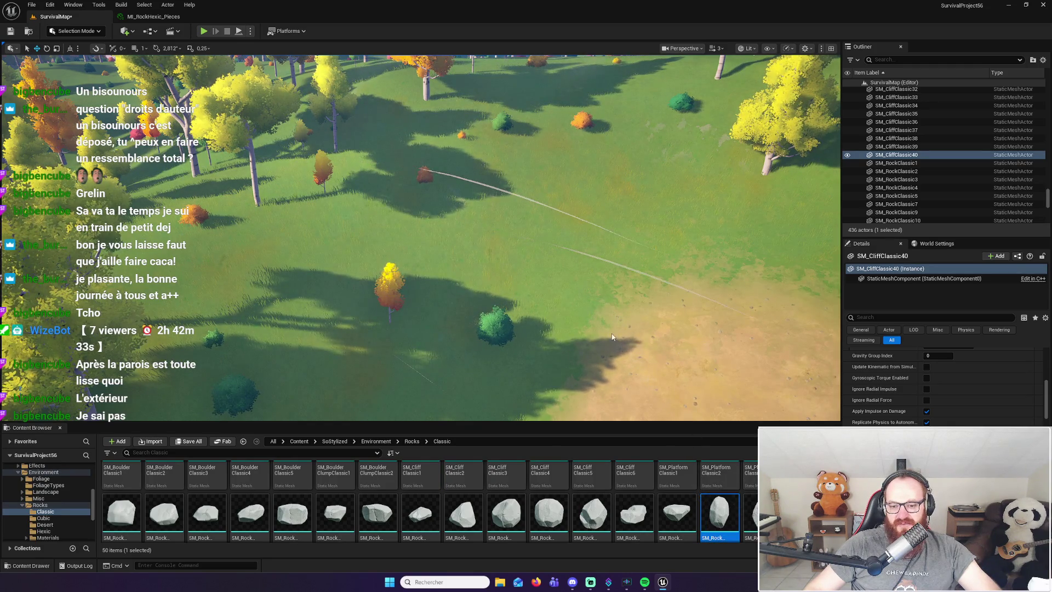
key("f")
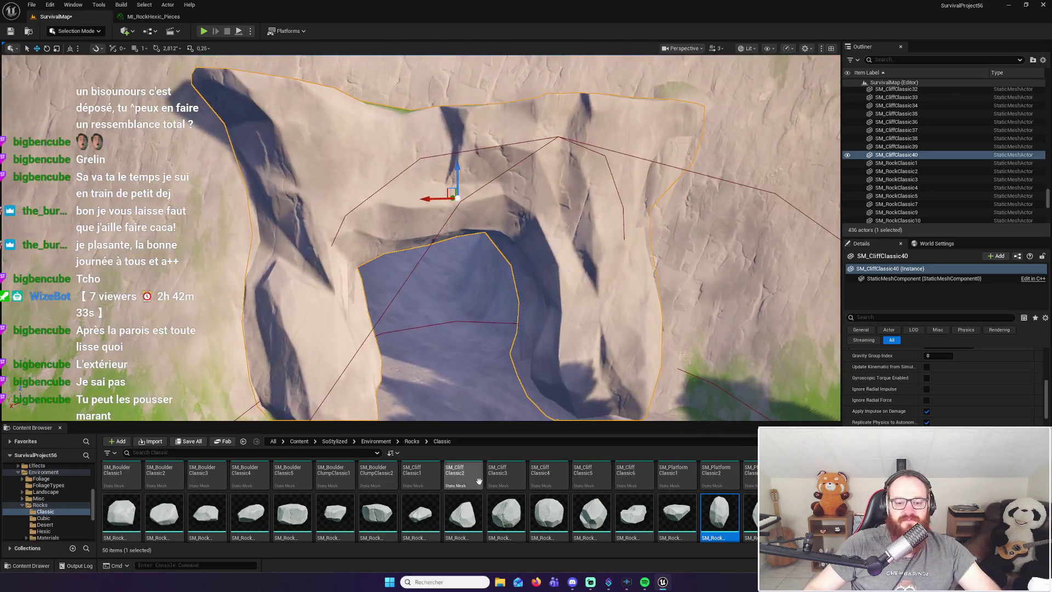
scroll(552, 525, "up", 1)
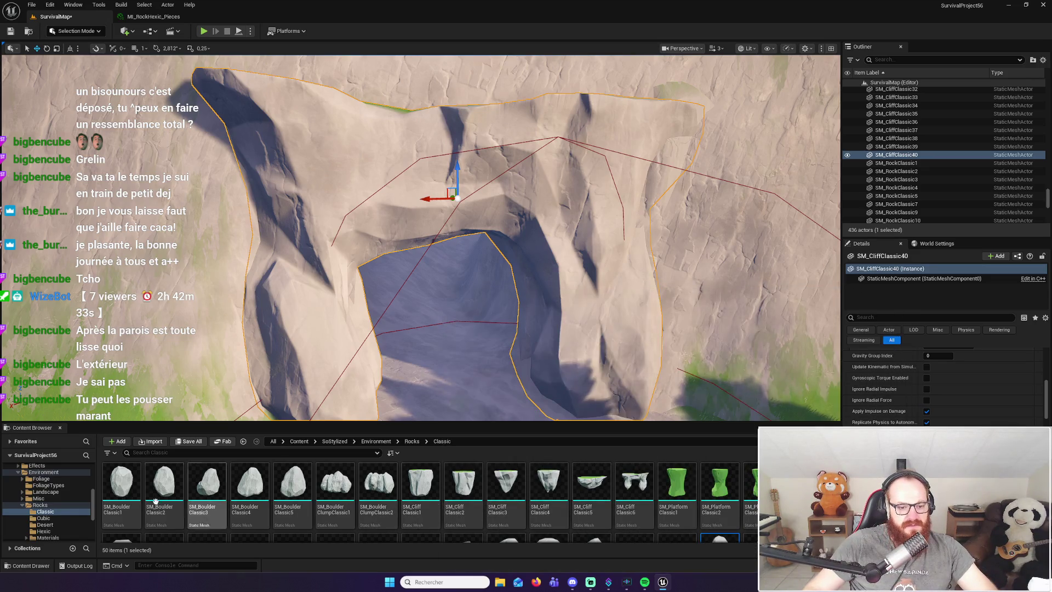
left_click_drag(122, 490, 424, 347)
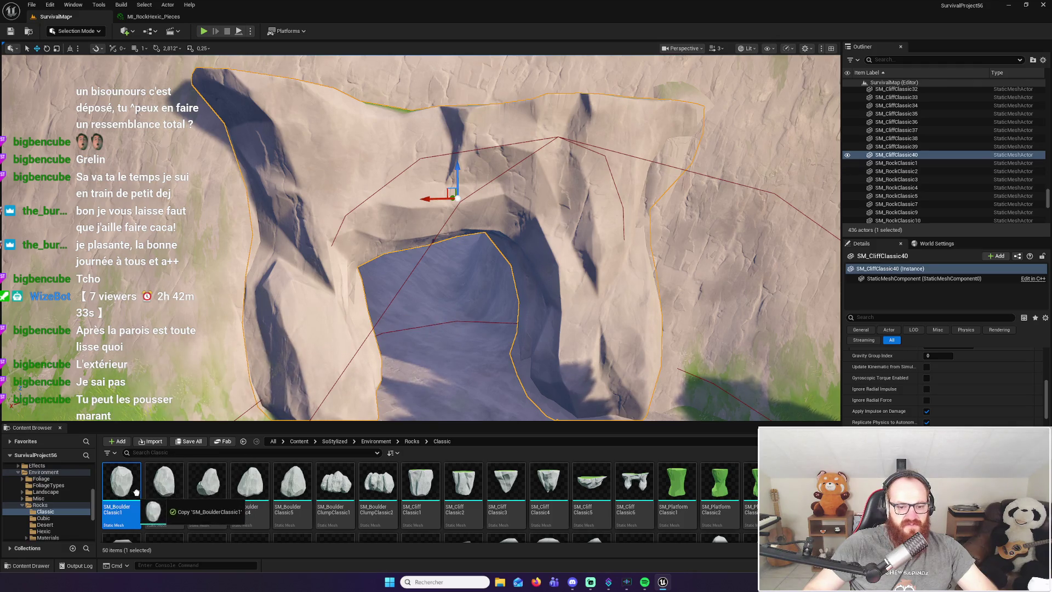
Drop SM_BoulderClassic5 into the cave opening, frame it and raise it inside the cave
left_click_drag(310, 478, 435, 345)
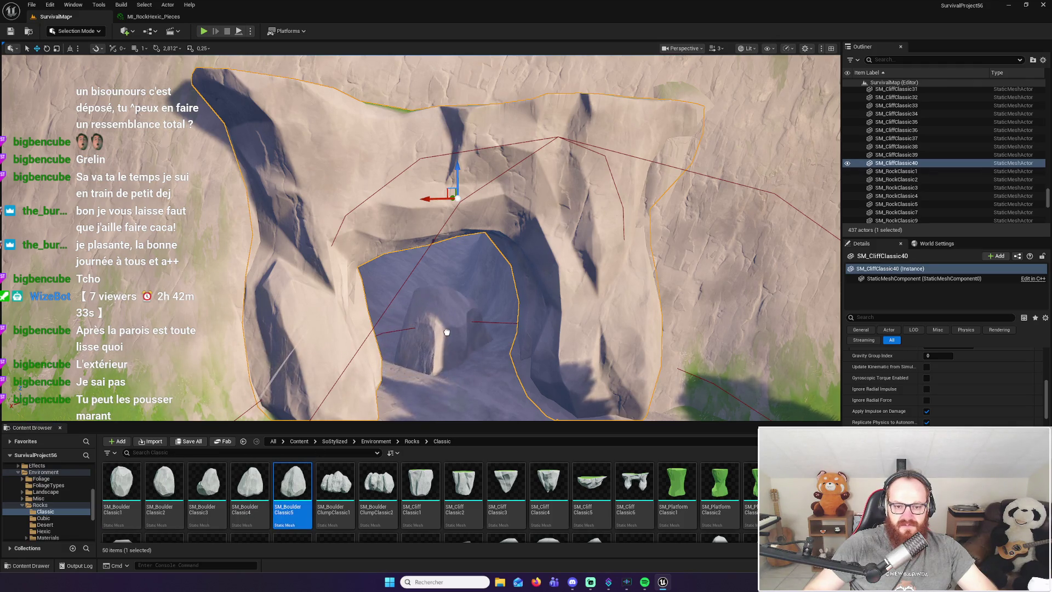
left_click(460, 379)
key("f")
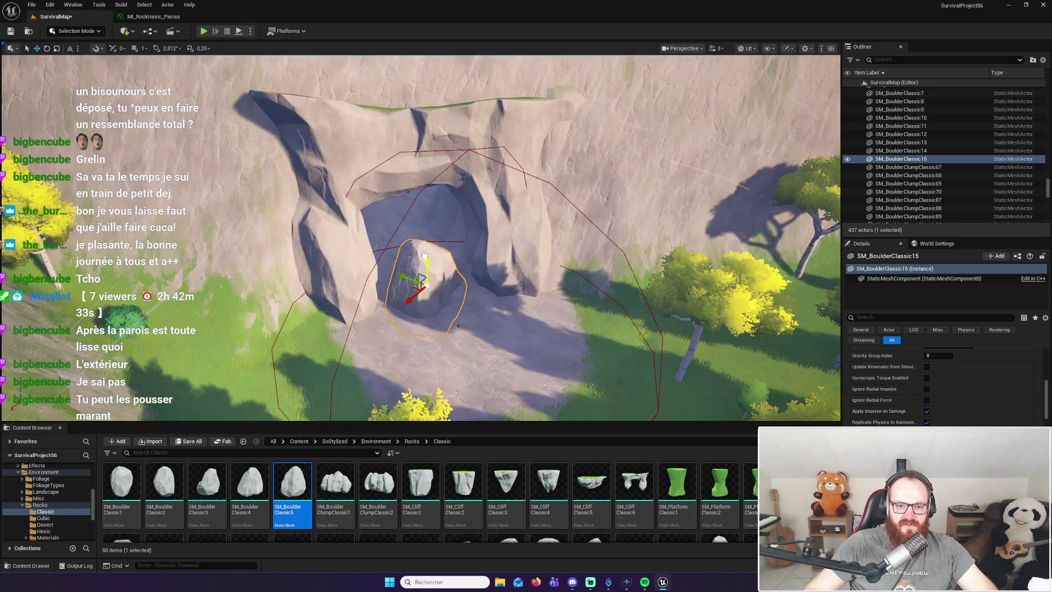
mouse_move(425, 256)
left_mouse_down()
mouse_move(419, 213)
mouse_move(501, 285)
mouse_move(412, 329)
left_mouse_up()
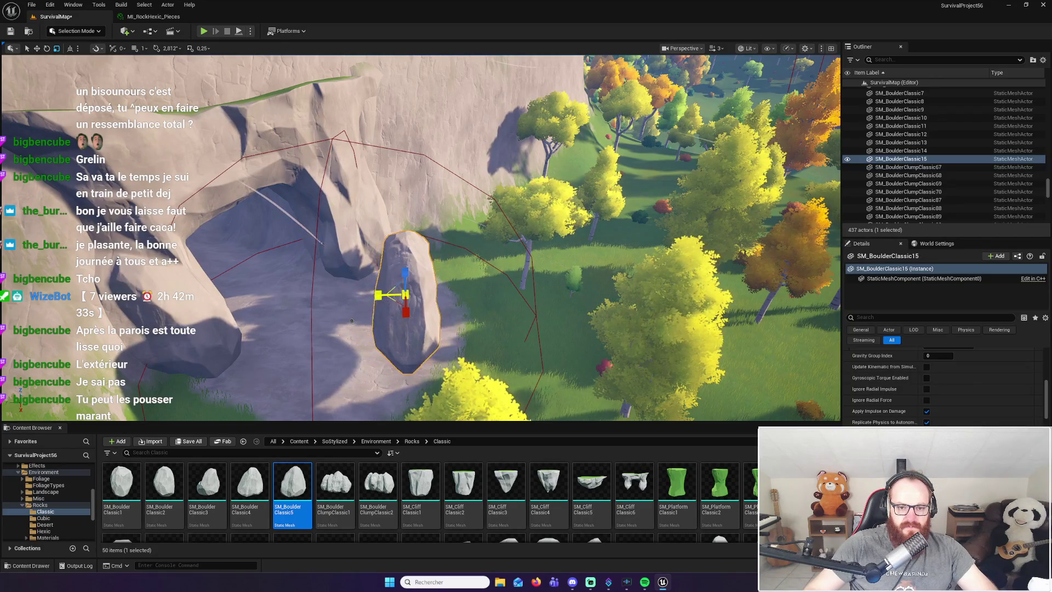
mouse_move(352, 321)
left_mouse_down()
mouse_move(510, 329)
mouse_move(524, 371)
mouse_move(485, 324)
left_mouse_up()
Rotate the boulder and push it up into the tunnel ceiling, sliding it sideways to fit
key("e")
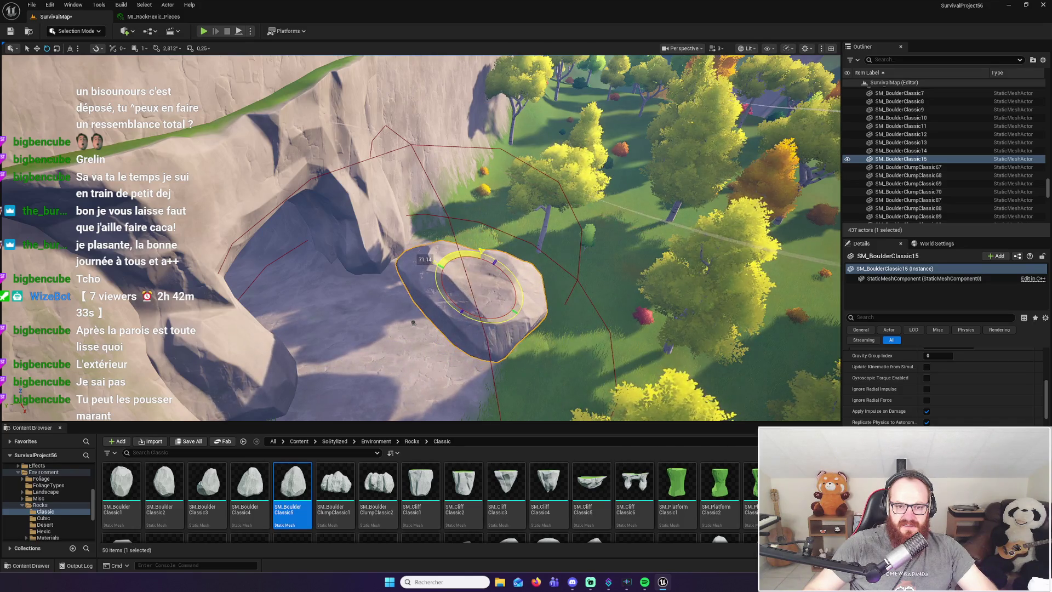
left_click_drag(413, 323, 415, 350)
left_click_drag(603, 336, 539, 344)
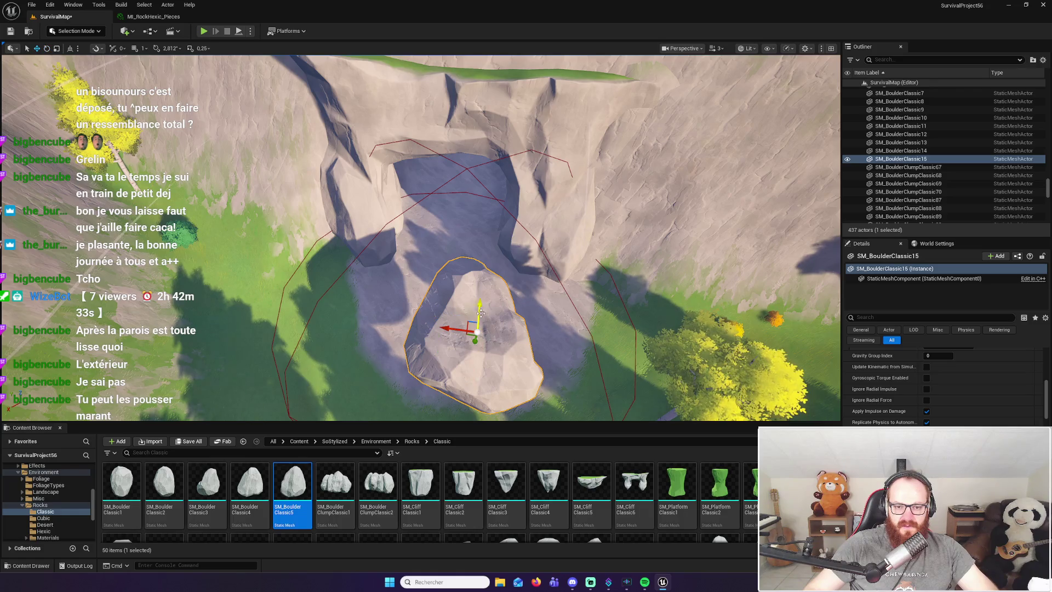
left_click_drag(481, 301, 485, 112)
mouse_move(514, 185)
left_mouse_down()
mouse_move(518, 242)
mouse_move(479, 247)
left_mouse_up()
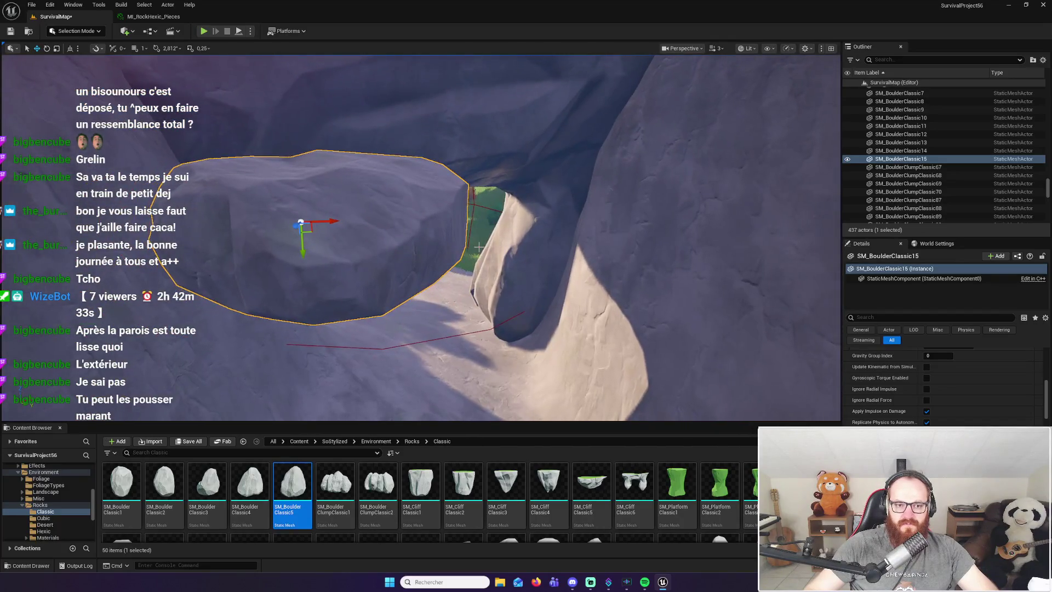
mouse_move(302, 254)
left_mouse_down()
mouse_move(301, 220)
mouse_move(331, 187)
mouse_move(332, 200)
mouse_move(327, 141)
left_mouse_up()
scroll(362, 202, "down", 5)
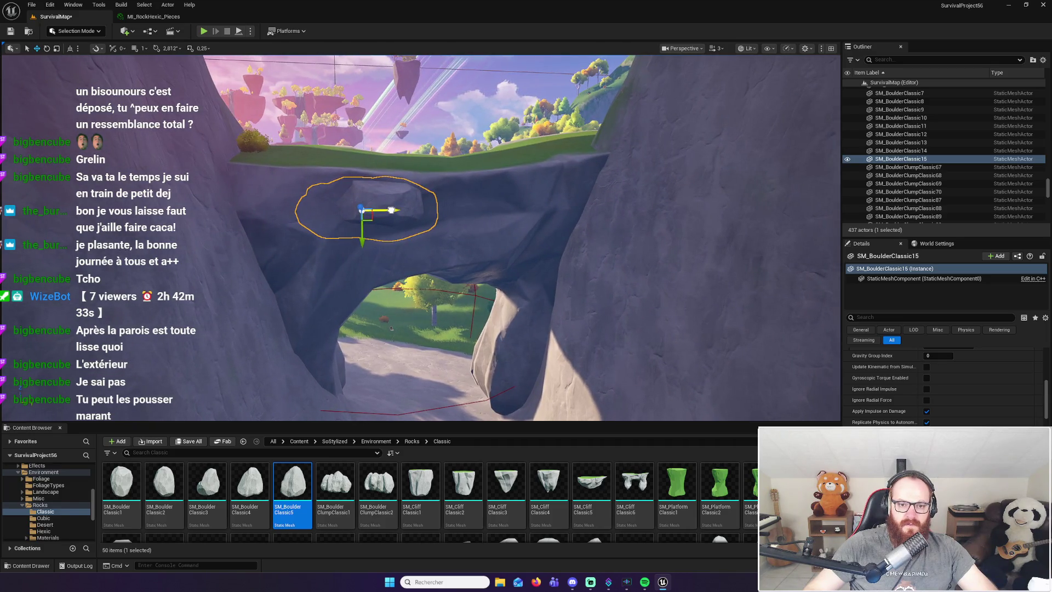
left_click_drag(392, 210, 424, 212)
Refocus the view on the rocky overhang and reselect SM_BoulderClassic15
key("f")
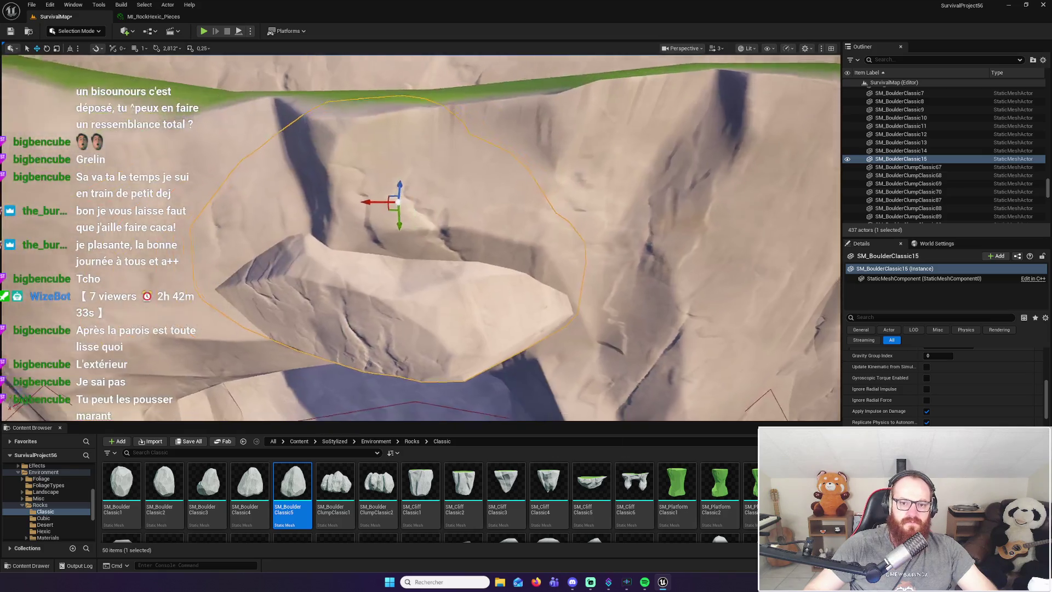
mouse_move(421, 237)
left_mouse_down()
mouse_move(417, 257)
mouse_move(405, 197)
left_mouse_up()
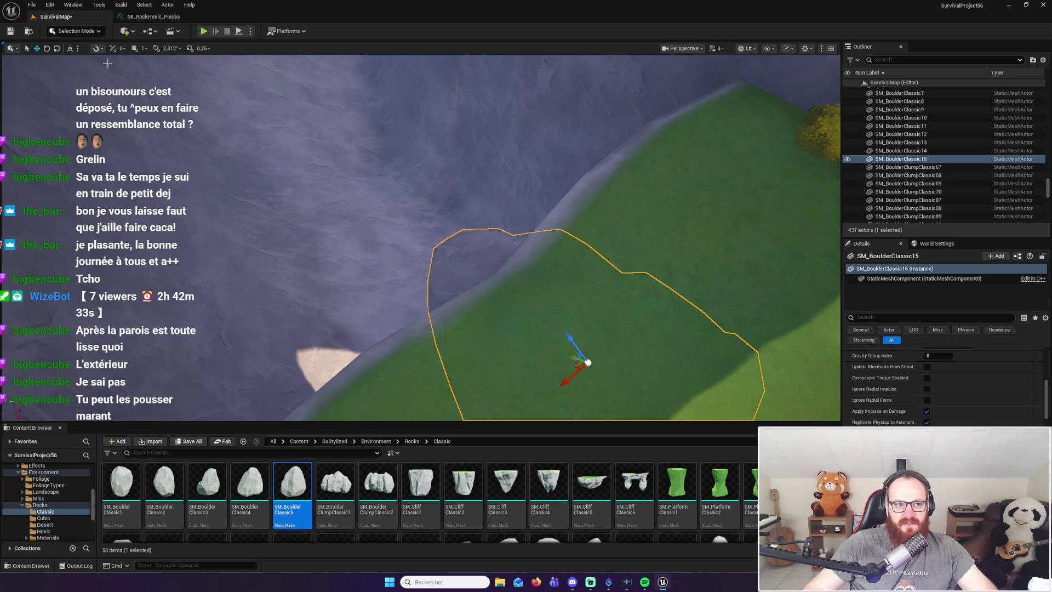
scroll(1048, 190, "down", 10)
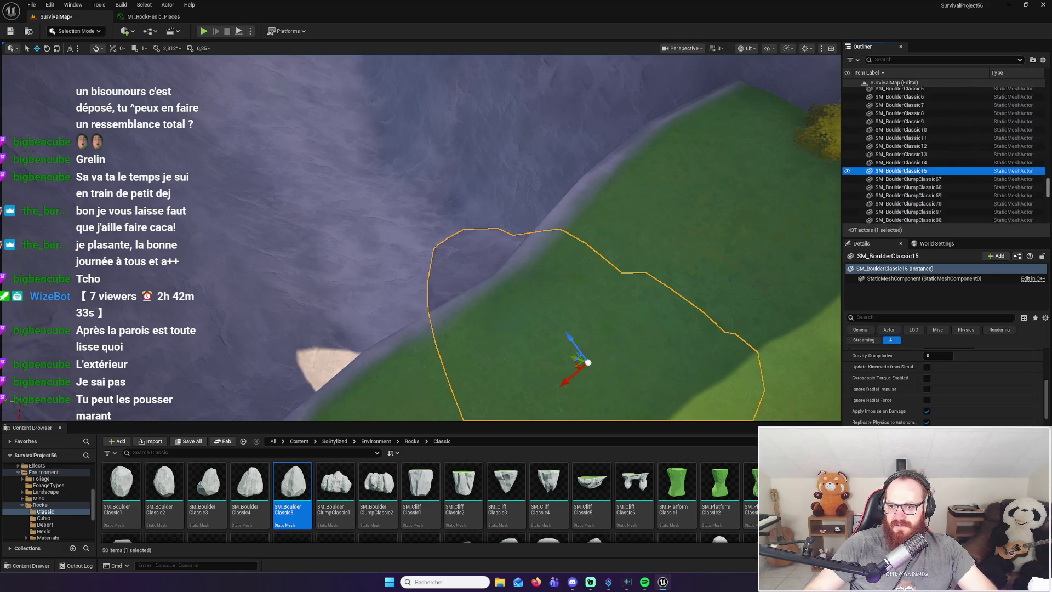
scroll(943, 154, "up", 10)
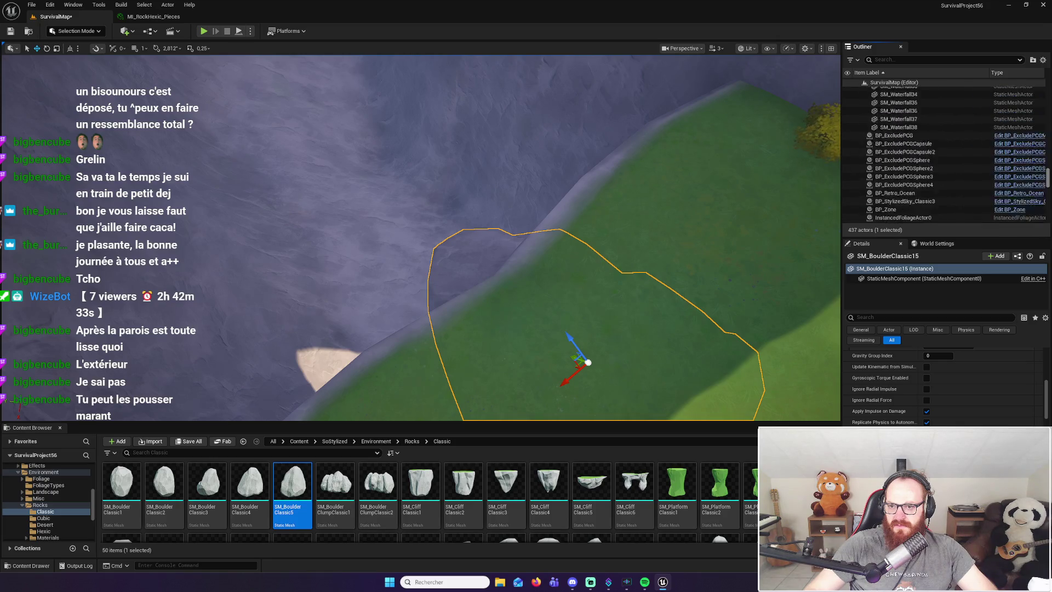
scroll(946, 155, "up", 3)
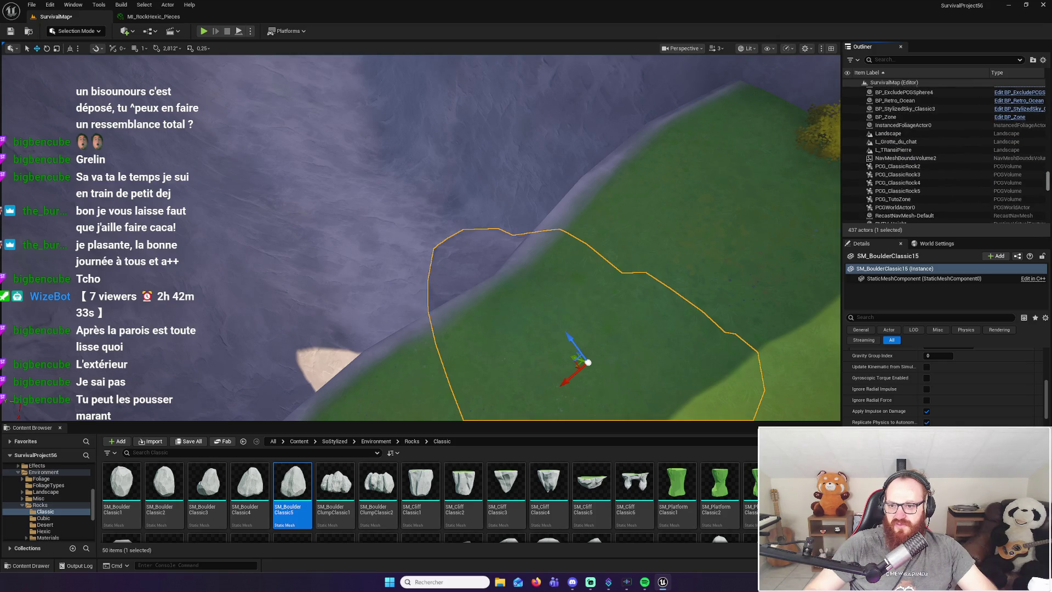
double_click(888, 133)
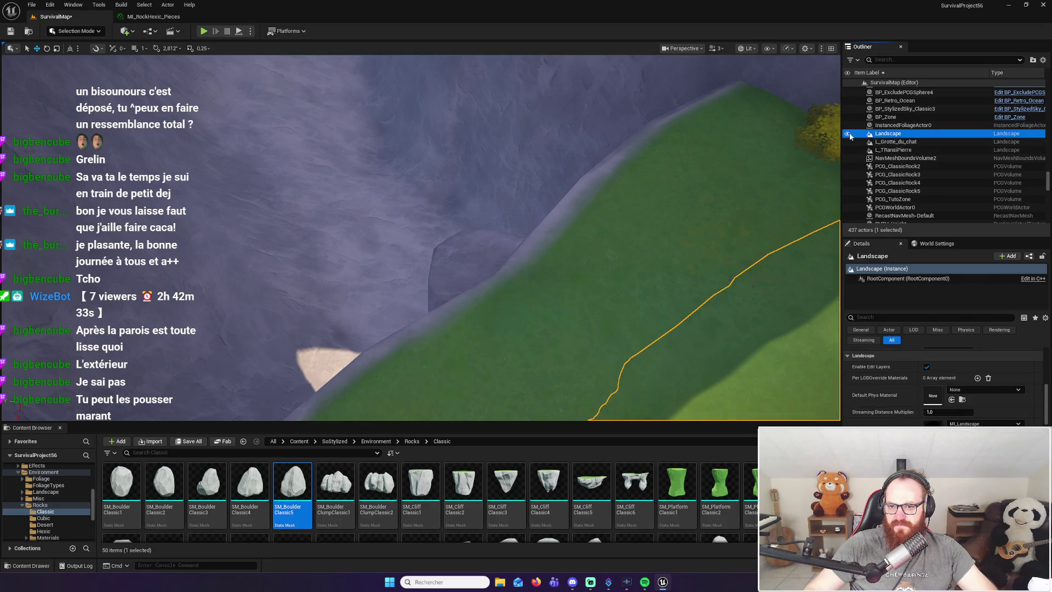
left_click_drag(380, 223, 380, 223)
left_click(380, 222)
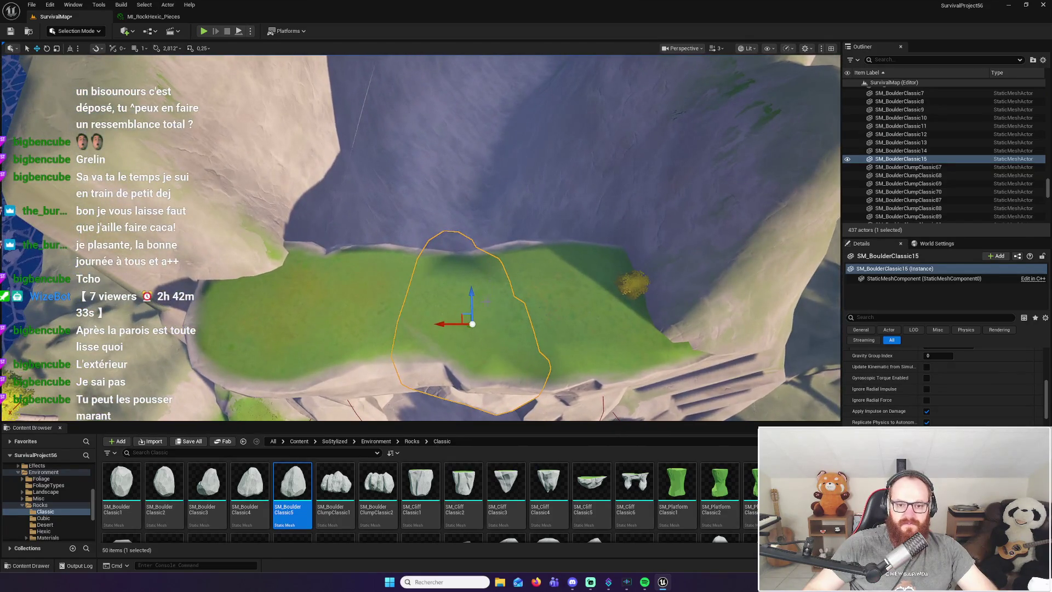
Rotate the boulder about 6°, stretch it taller and wider, and raise it up the cliff
left_click_drag(460, 368, 425, 323)
left_click_drag(448, 368, 448, 369)
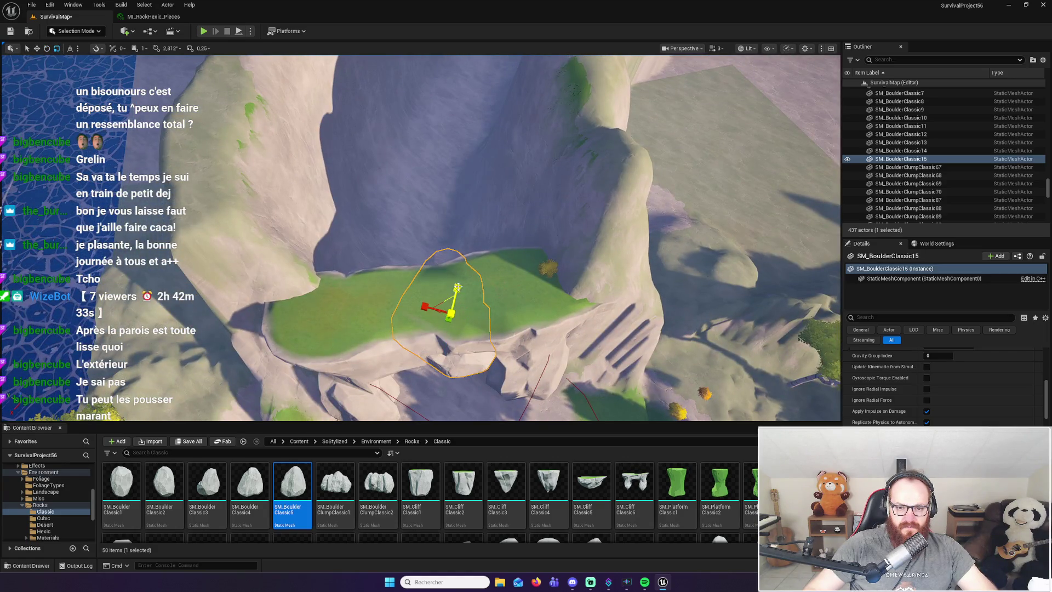
left_click_drag(458, 287, 458, 257)
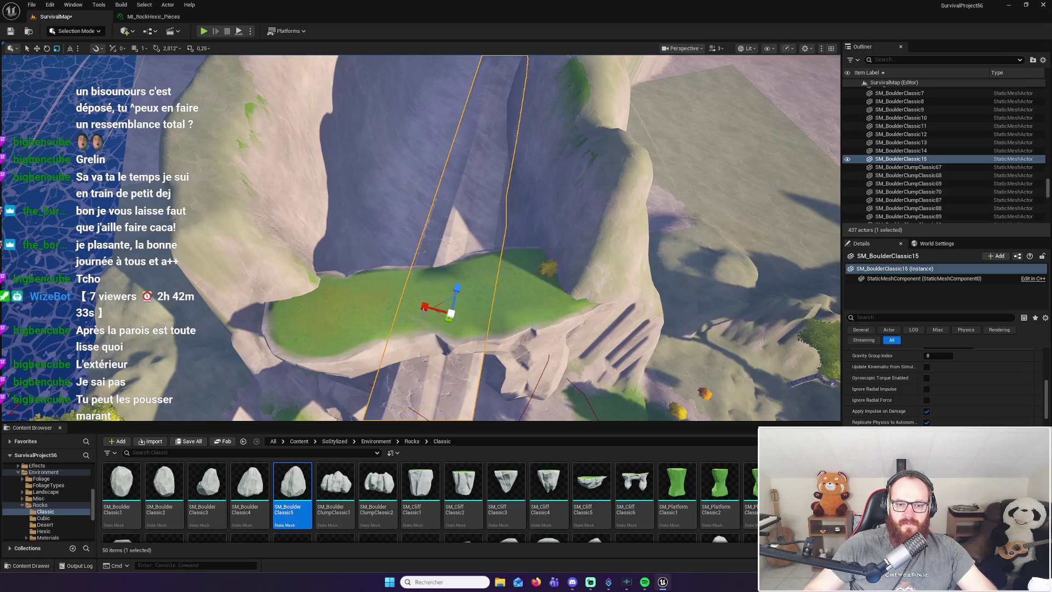
left_click_drag(427, 310, 422, 308)
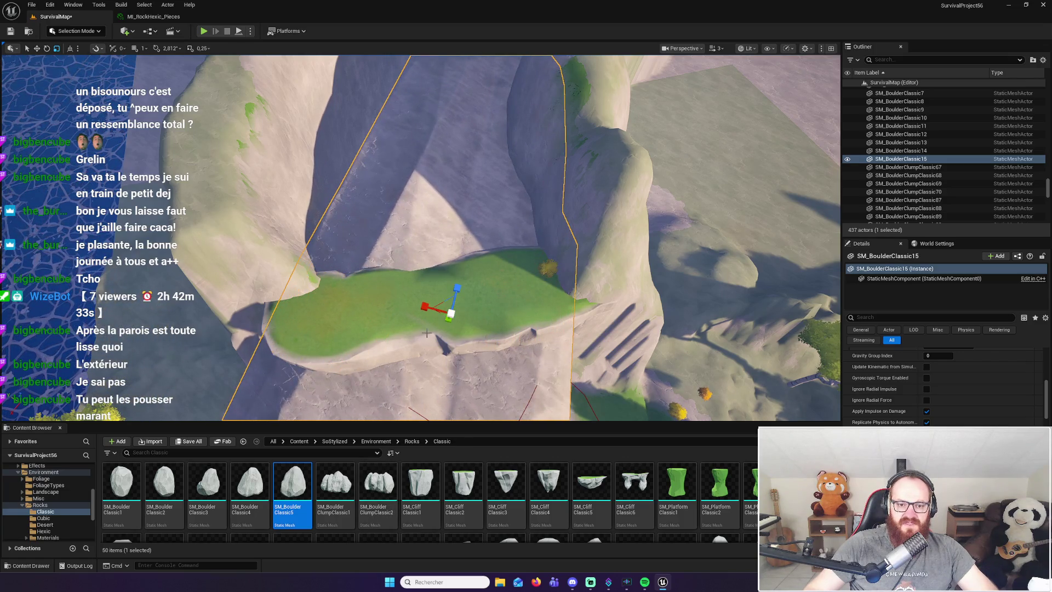
mouse_move(474, 202)
left_mouse_down()
mouse_move(493, 92)
mouse_move(451, 64)
left_mouse_up()
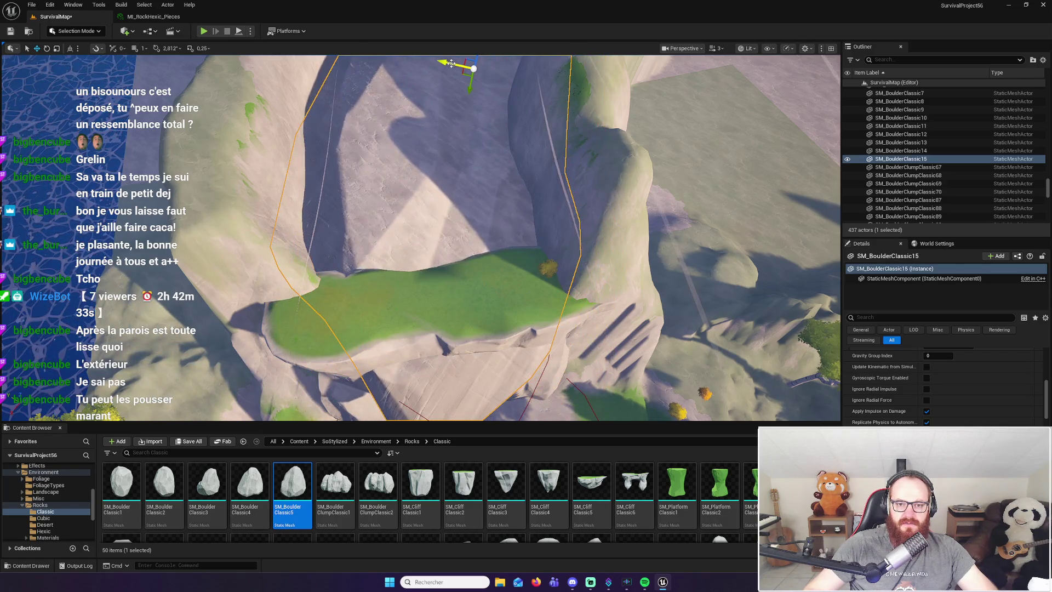
key("f")
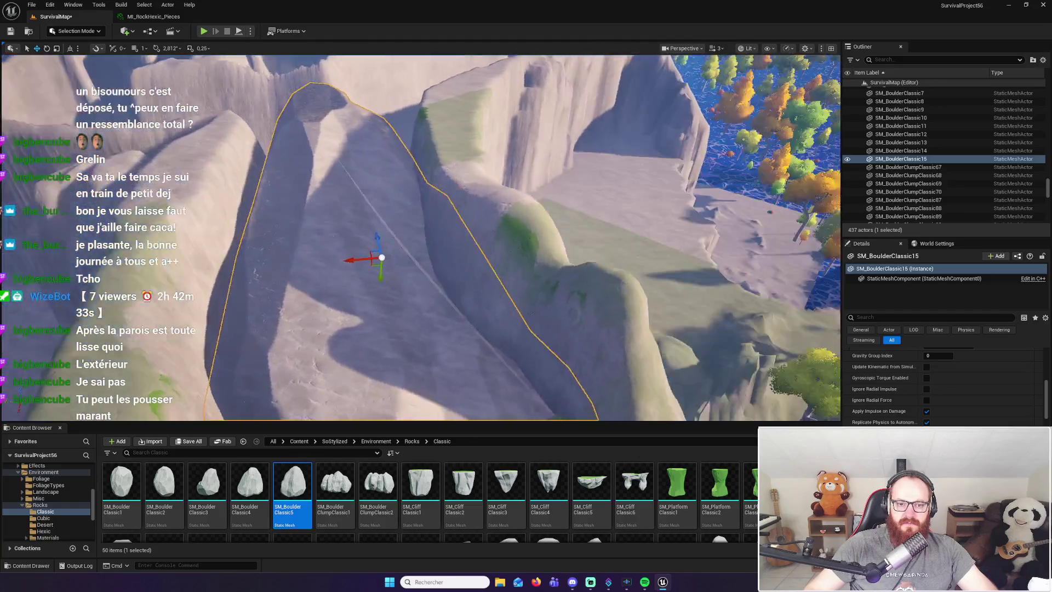
left_click_drag(356, 202, 437, 202)
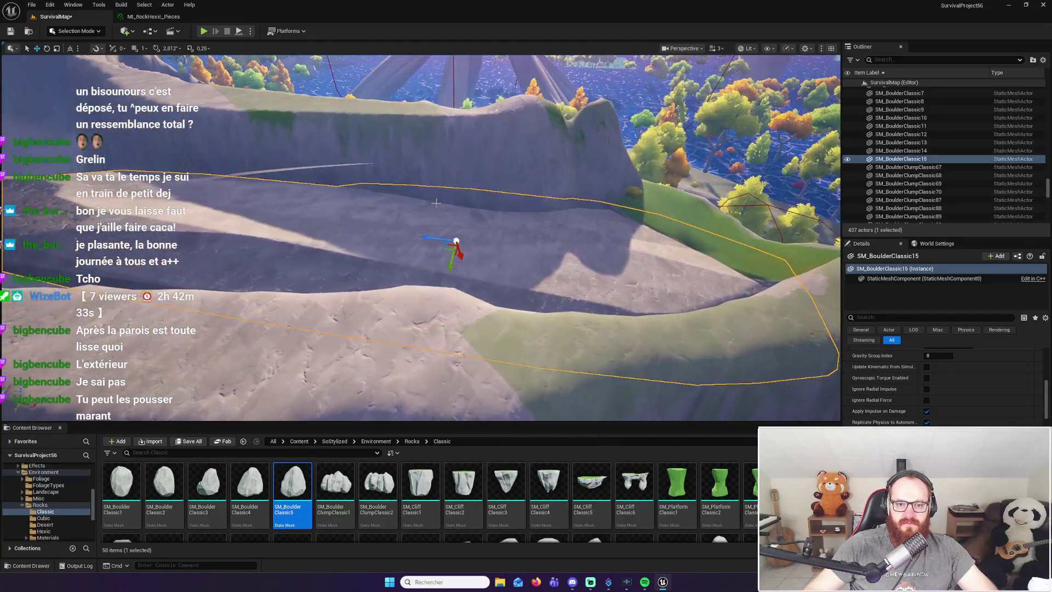
left_click_drag(373, 245, 428, 217)
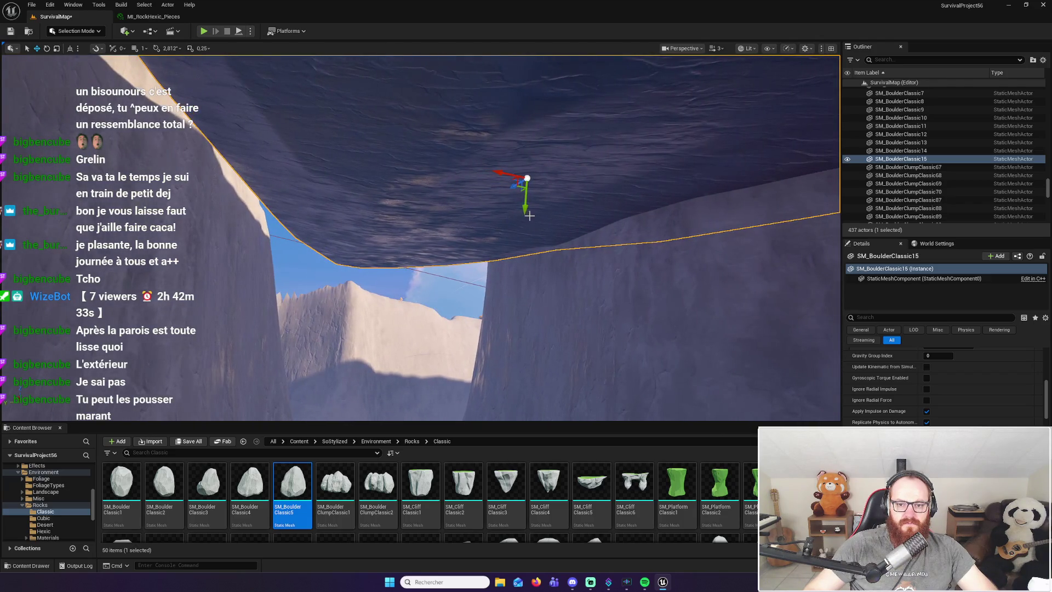
Rescale the huge boulder roofing the tunnel, viewed from above the cliff top
left_click_drag(428, 216, 438, 211)
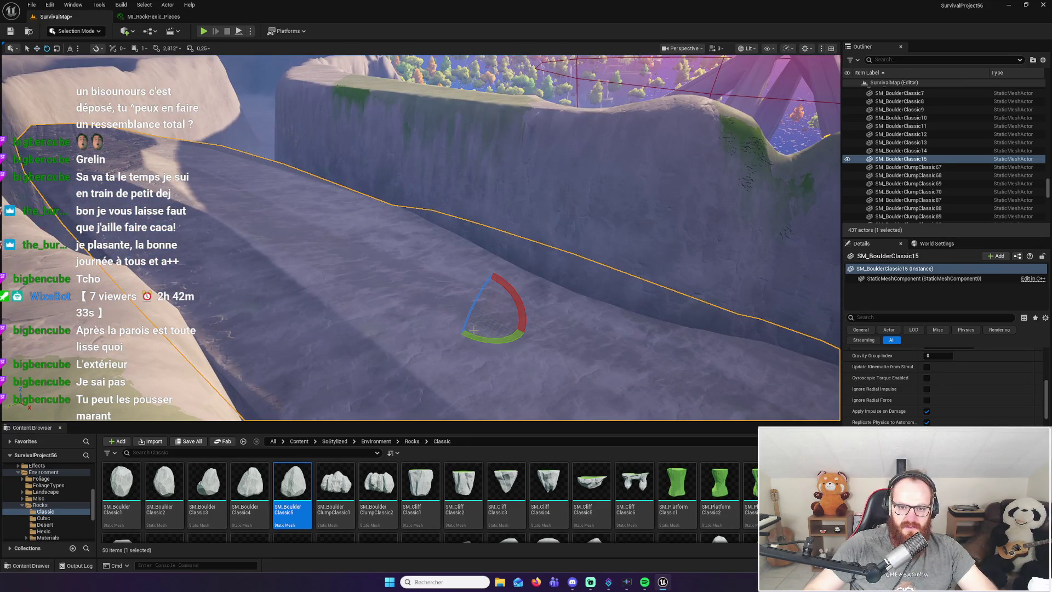
left_click_drag(561, 348, 561, 351)
mouse_move(487, 266)
left_mouse_down()
mouse_move(503, 253)
mouse_move(493, 255)
mouse_move(493, 231)
left_mouse_up()
Inspect the boulder ceiling from inside the cave, then deselect it and start a test play (Alt+P)
left_click_drag(413, 348, 441, 287)
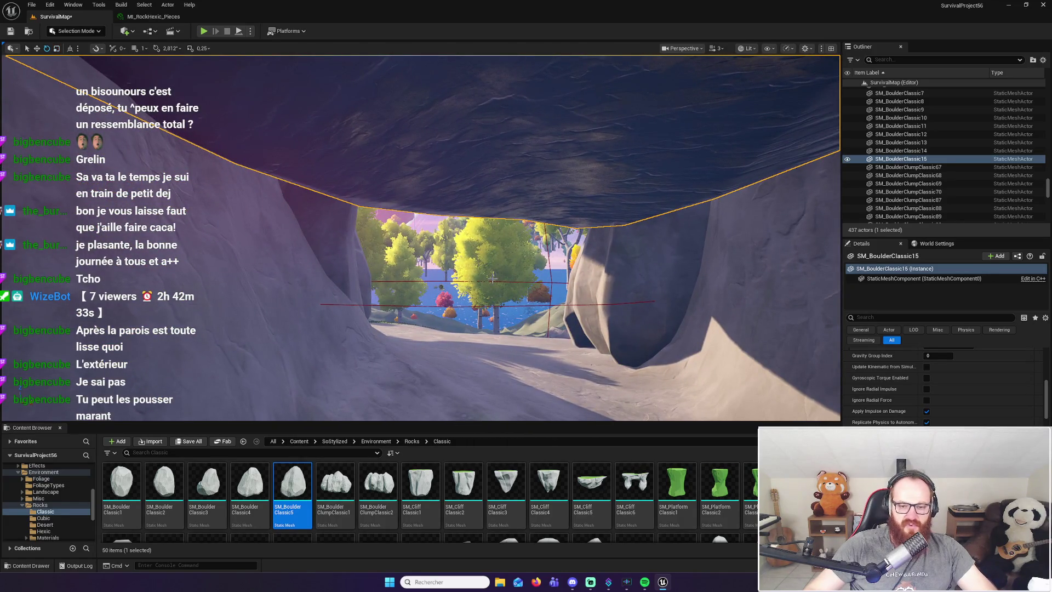
mouse_move(497, 269)
left_mouse_down()
mouse_move(490, 283)
mouse_move(478, 273)
left_mouse_up()
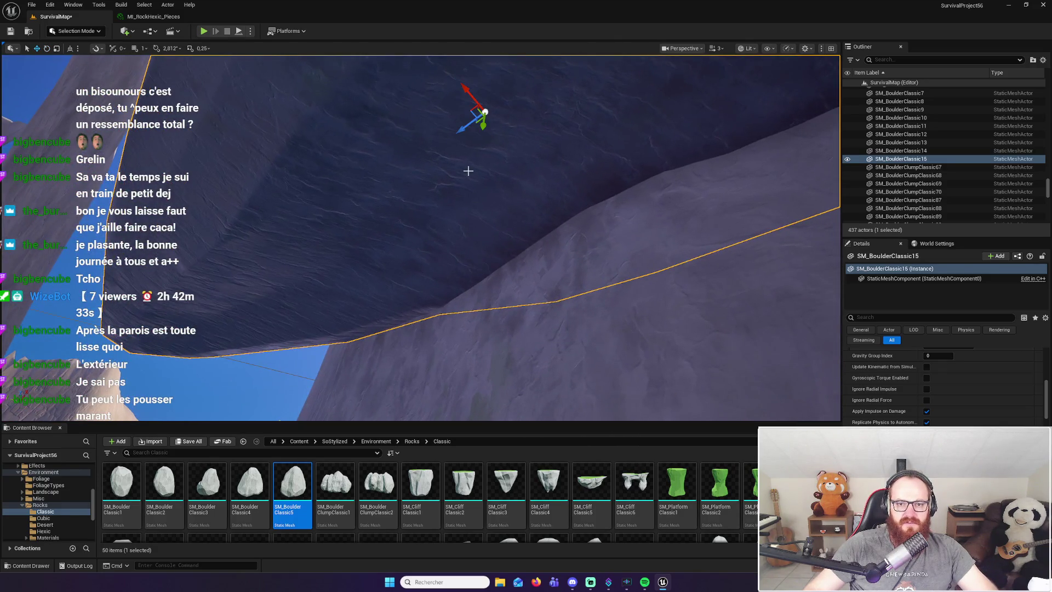
left_click_drag(474, 189, 470, 201)
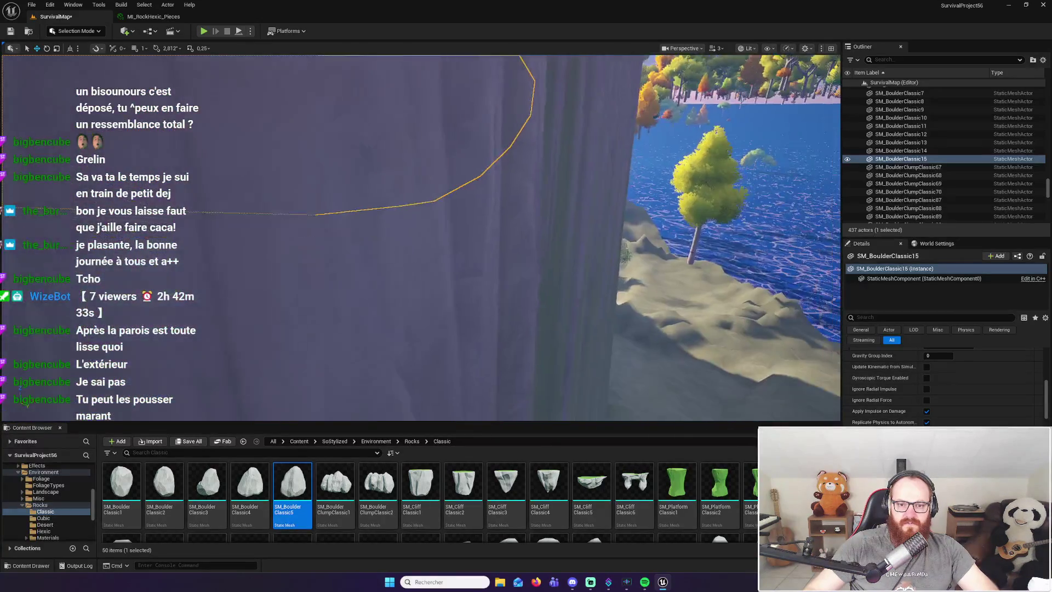
left_click_drag(492, 343, 490, 331)
mouse_move(392, 140)
left_mouse_down()
mouse_move(414, 85)
mouse_move(457, 75)
mouse_move(439, 137)
mouse_move(329, 181)
mouse_move(307, 137)
mouse_move(307, 181)
mouse_move(306, 162)
mouse_move(407, 141)
left_mouse_up()
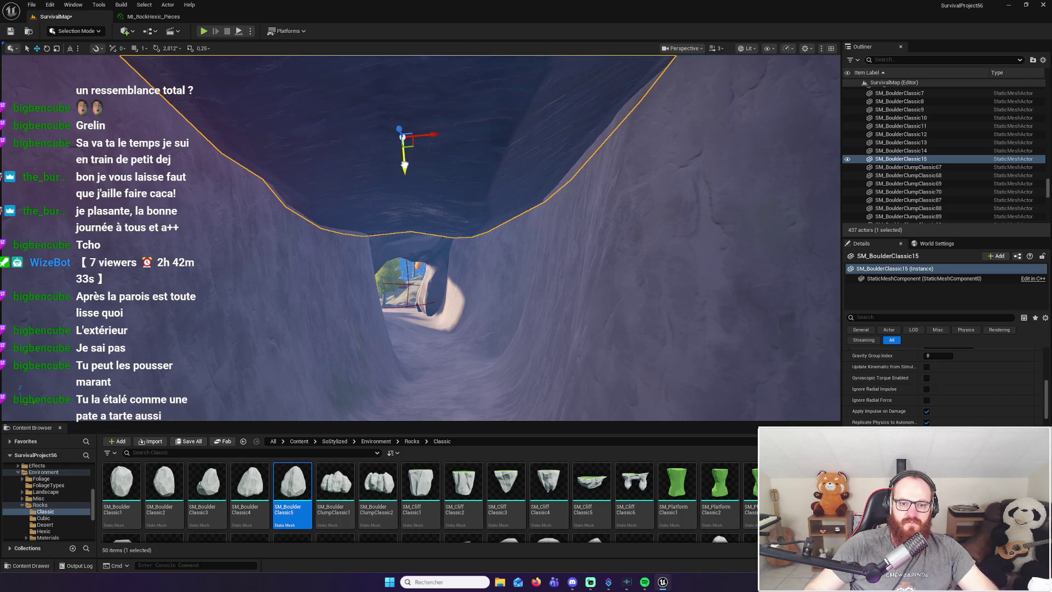
scroll(421, 238, "up", 10)
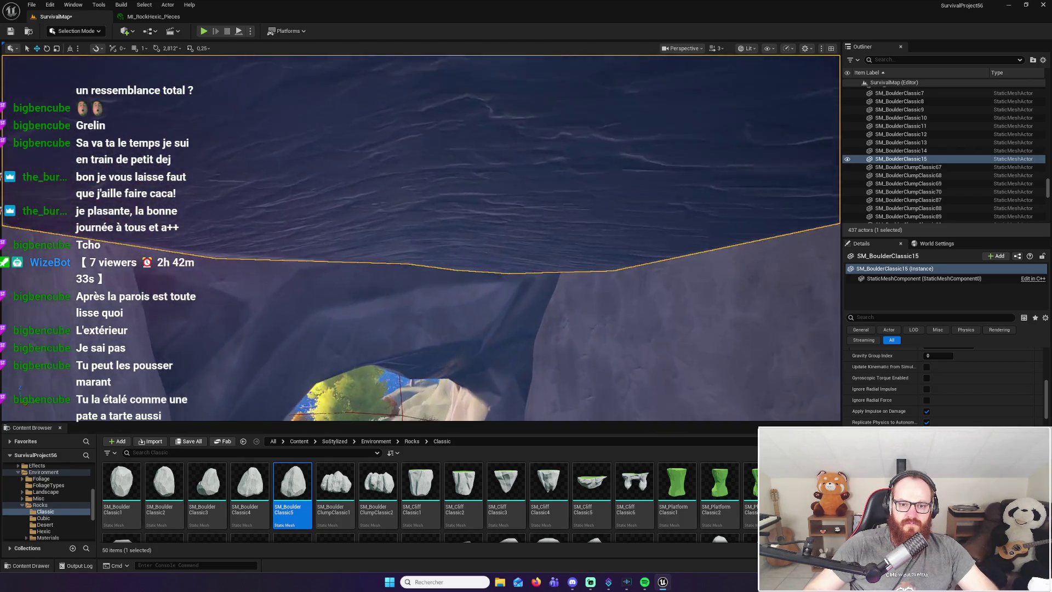
mouse_move(421, 239)
left_mouse_down()
mouse_move(384, 228)
mouse_move(414, 241)
mouse_move(389, 249)
mouse_move(416, 241)
mouse_move(401, 249)
mouse_move(424, 251)
mouse_move(423, 264)
left_mouse_up()
scroll(421, 239, "down", 8)
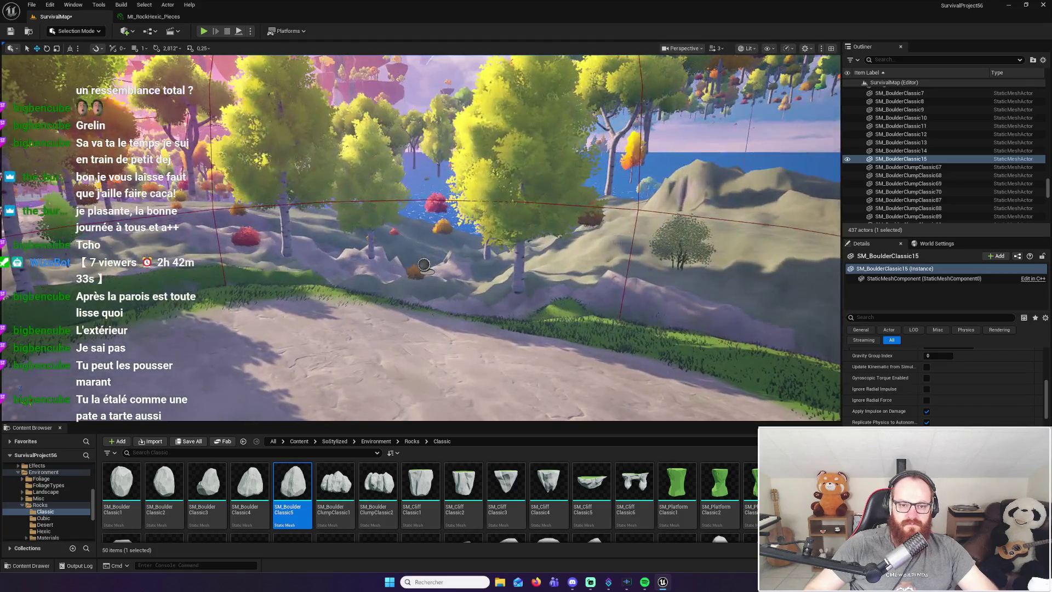
key("Escape")
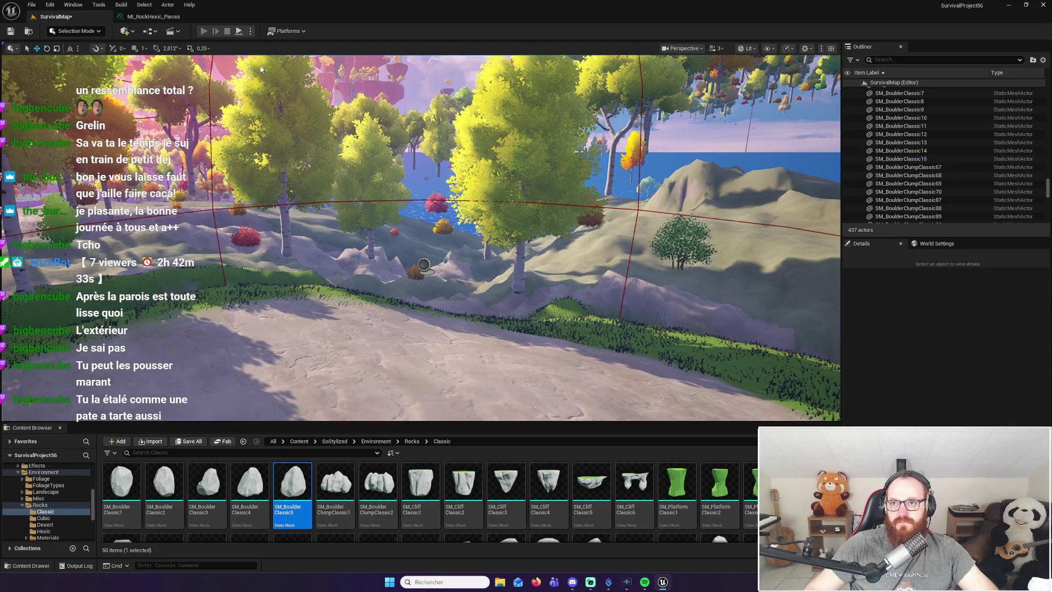
key("alt+p")
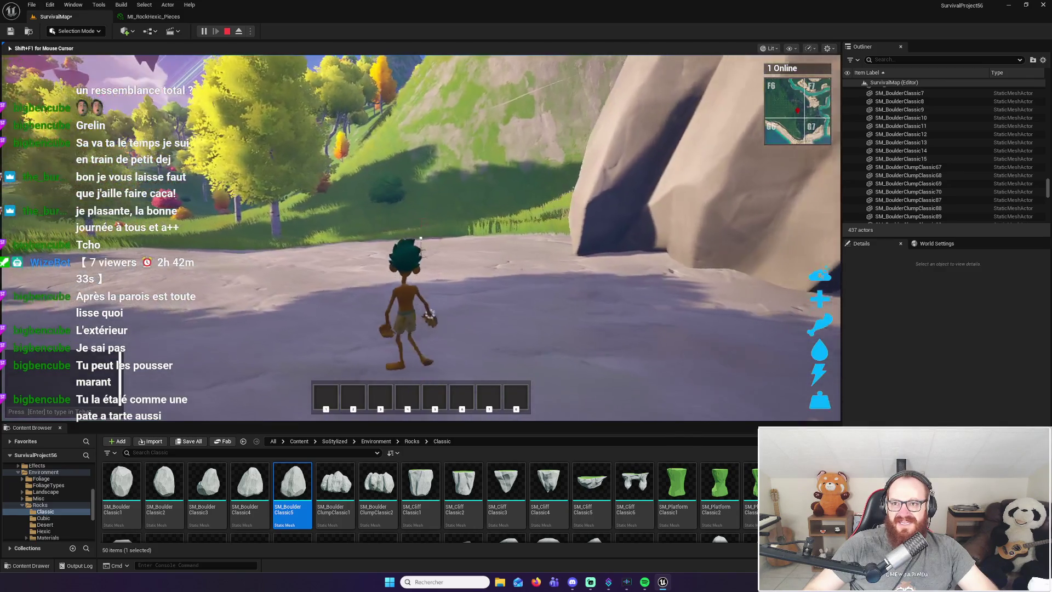
Walk the character through the boulder-roofed tunnel and back in, then stop the playtest
key("w")
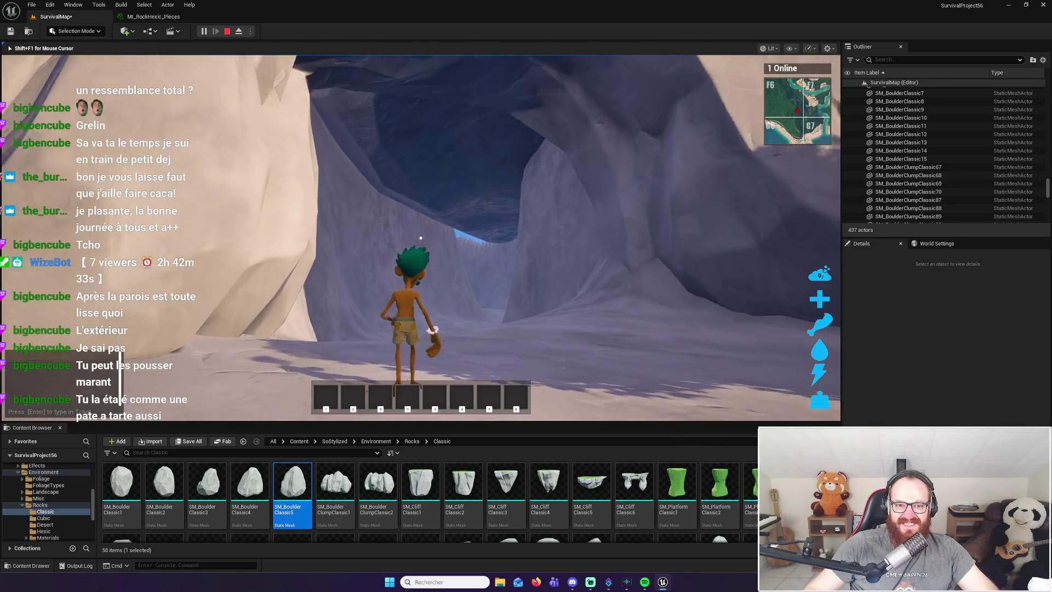
key("w")
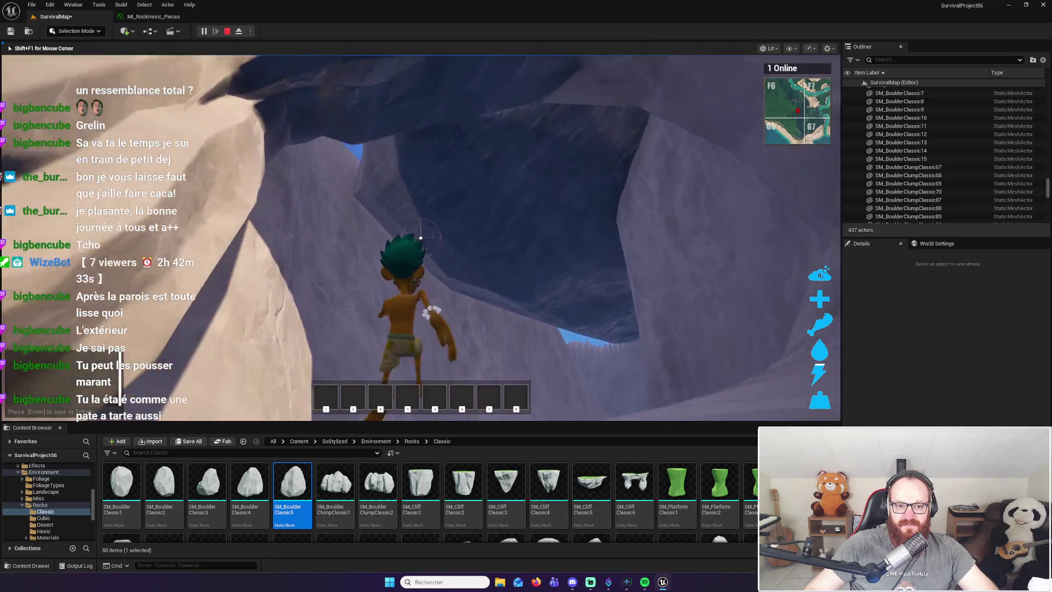
key("w")
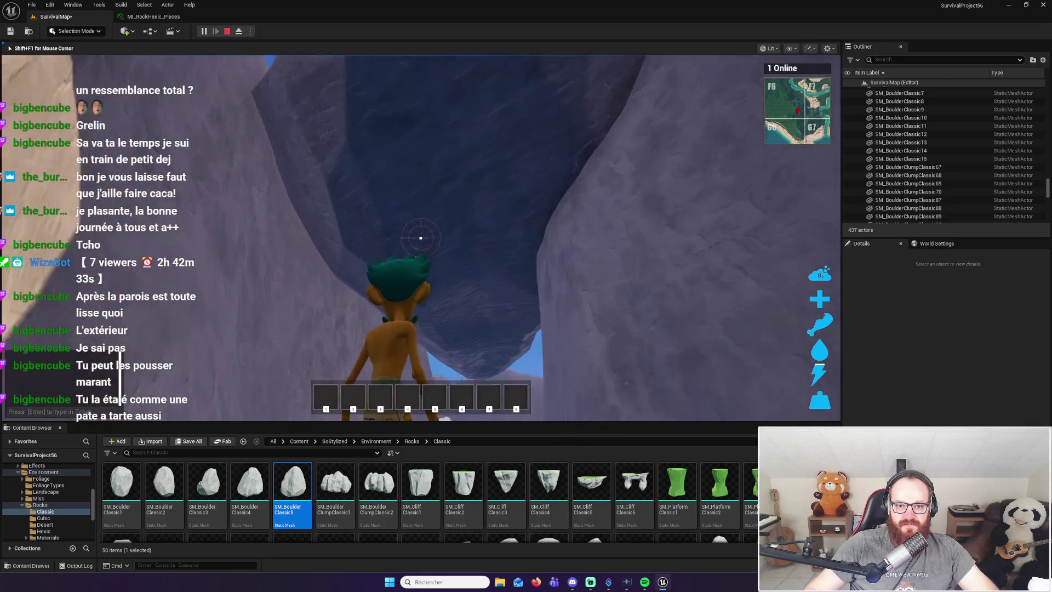
key("w")
key("w")
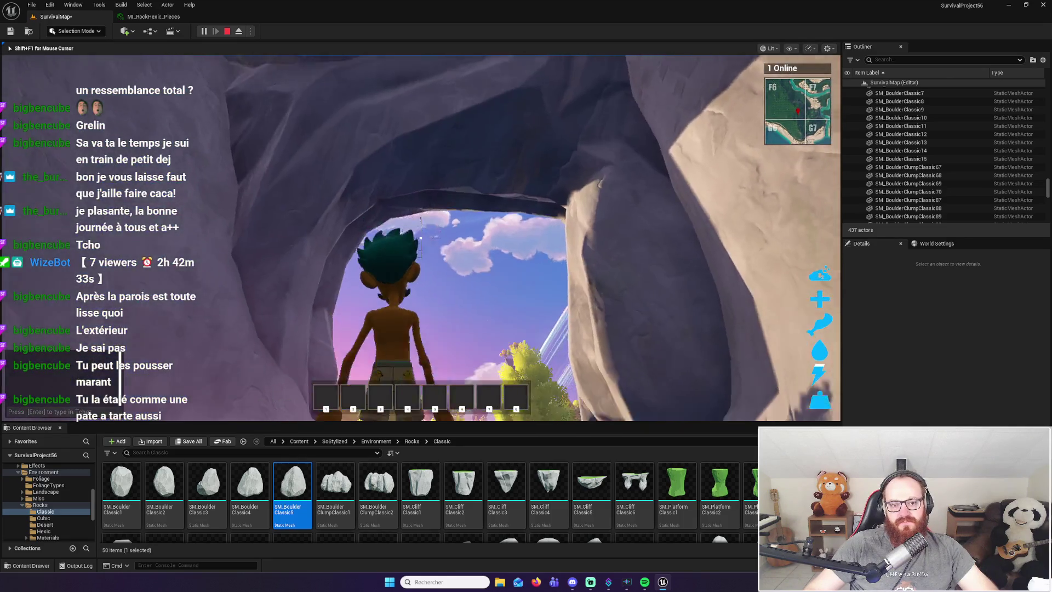
key("w")
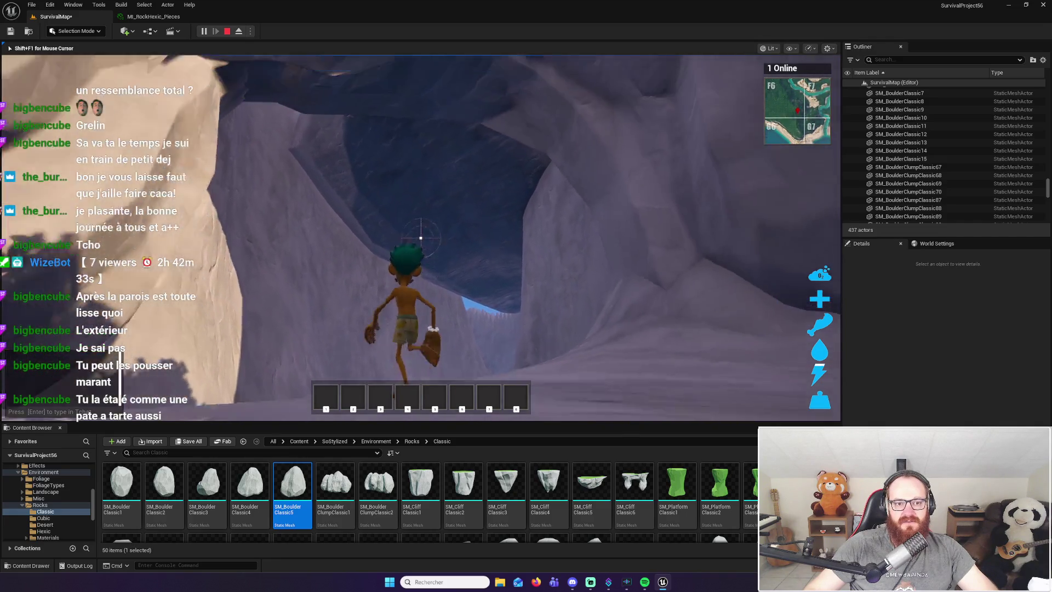
key("w")
key("w")
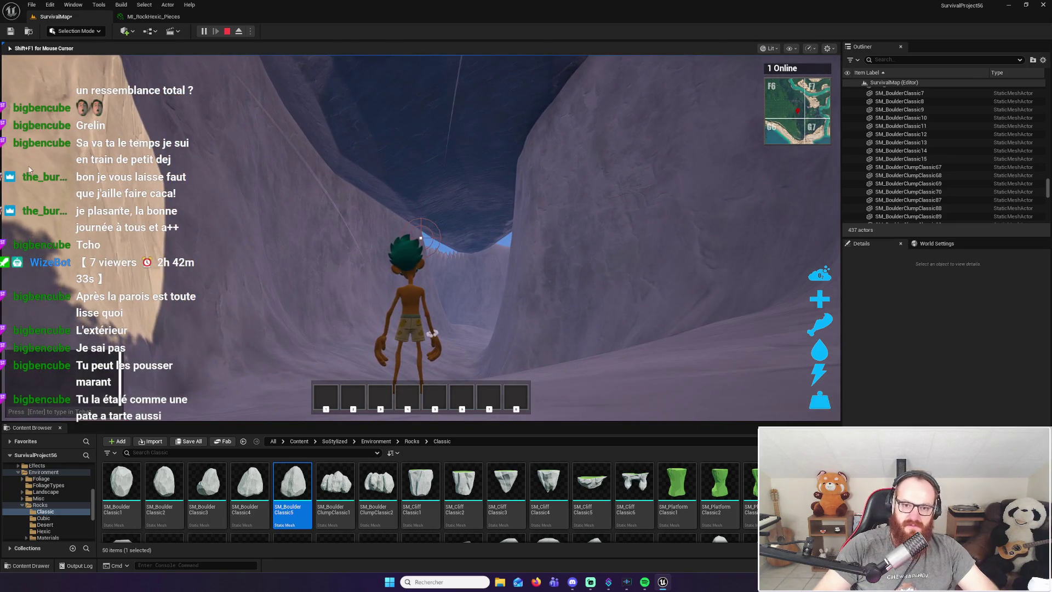
key("Escape")
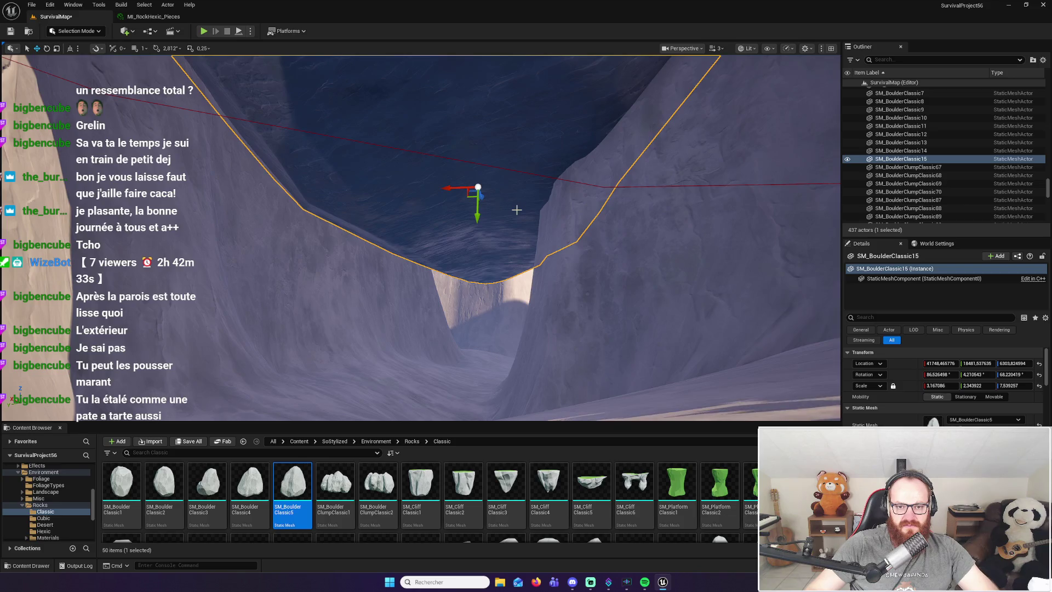
Tilt SM_BoulderClassic15 from X 86.53° to 82.81° and raise it higher to cap the tunnel
key("Right")
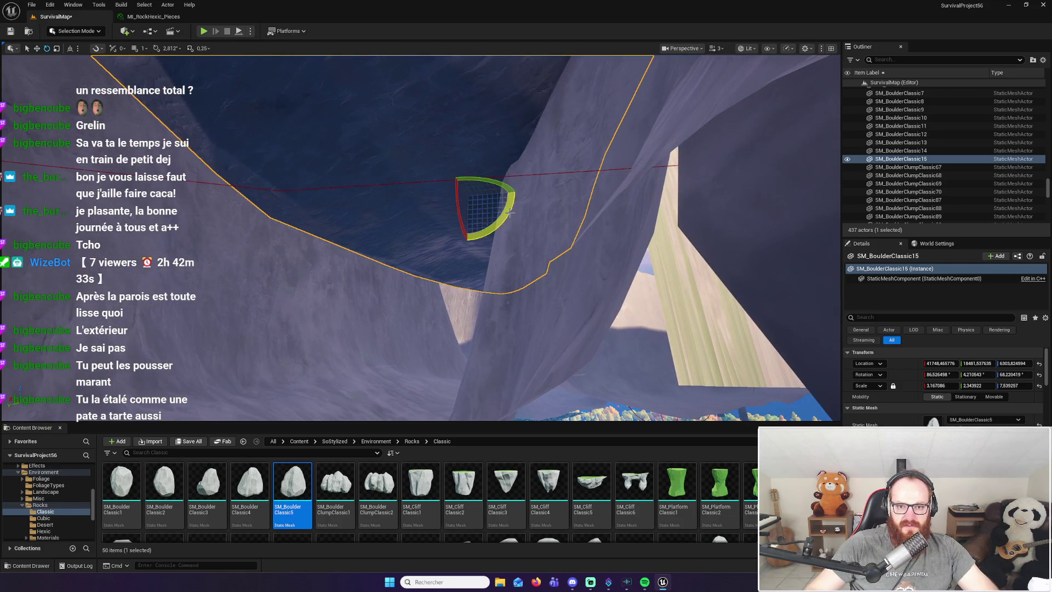
left_click_drag(462, 208, 467, 200)
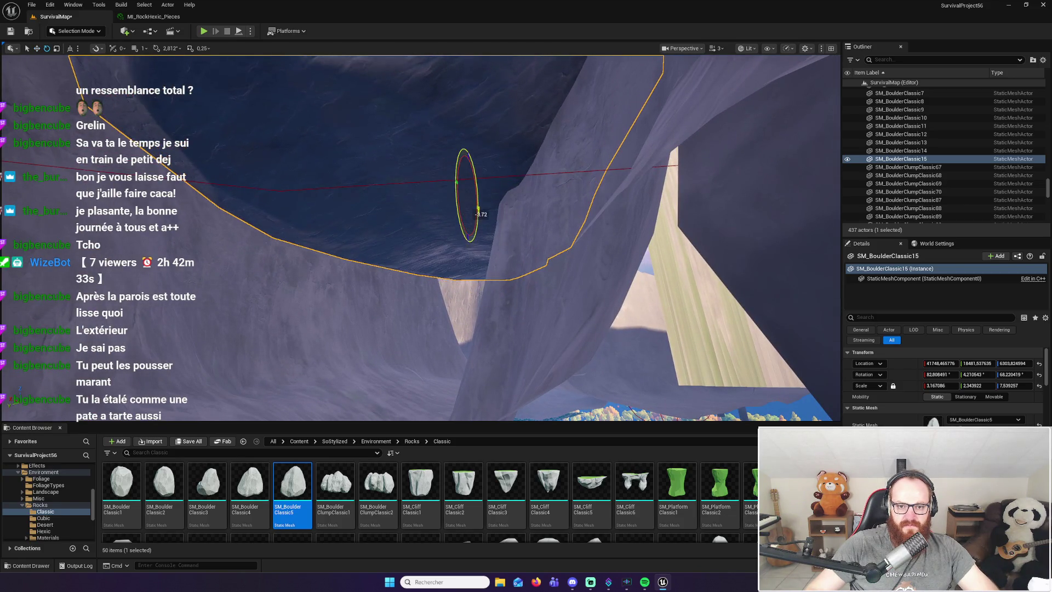
key("Up")
key("Down")
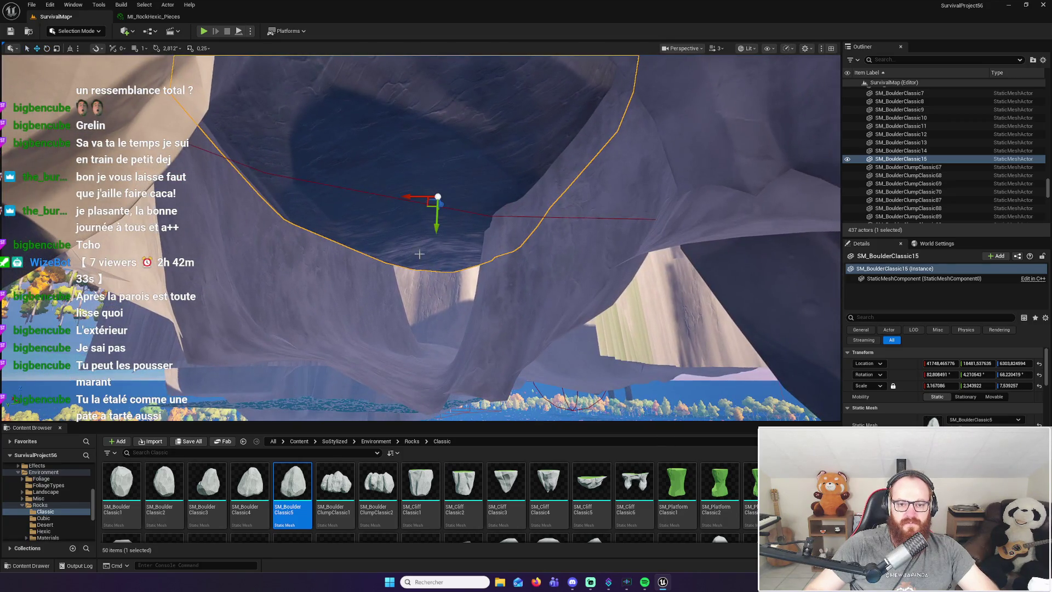
left_click_drag(437, 222, 436, 211)
key("Up")
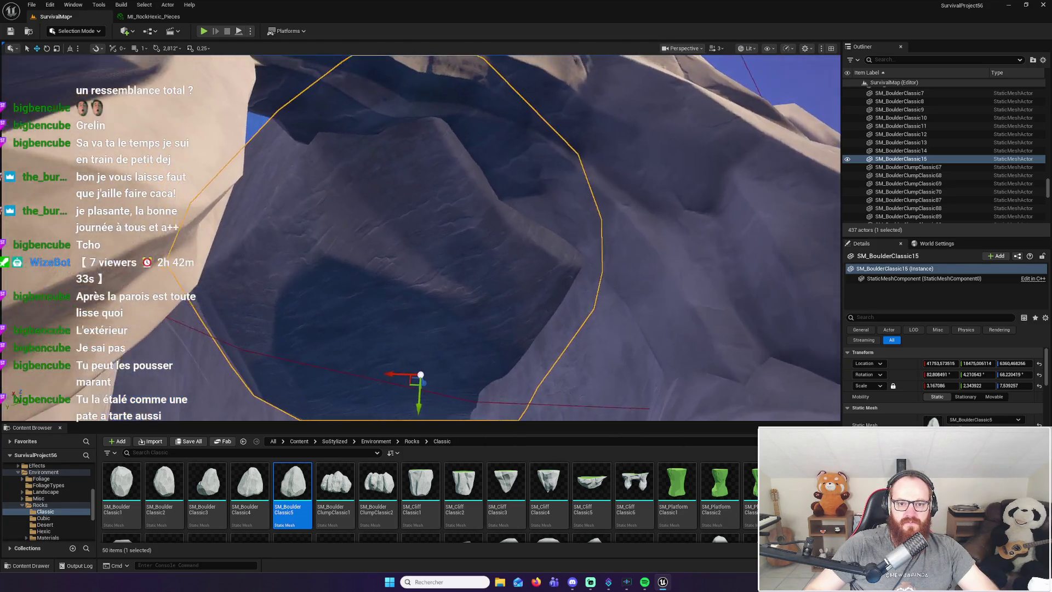
key("Up")
left_click_drag(483, 197, 489, 178)
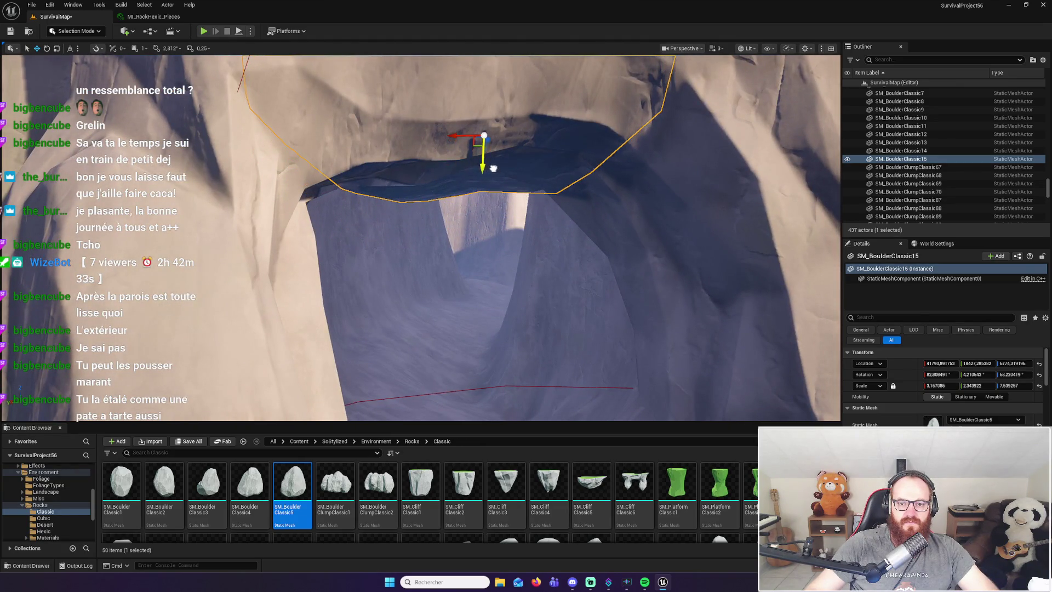
key("Up")
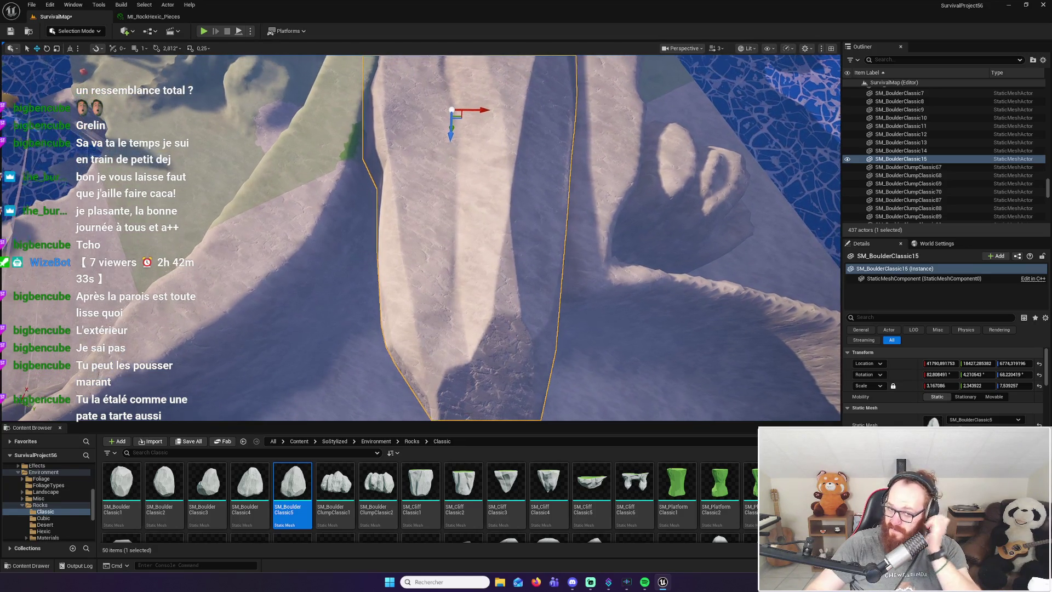
From above the cliff, slide the ceiling boulder sideways along Y over the cliff top
key("s")
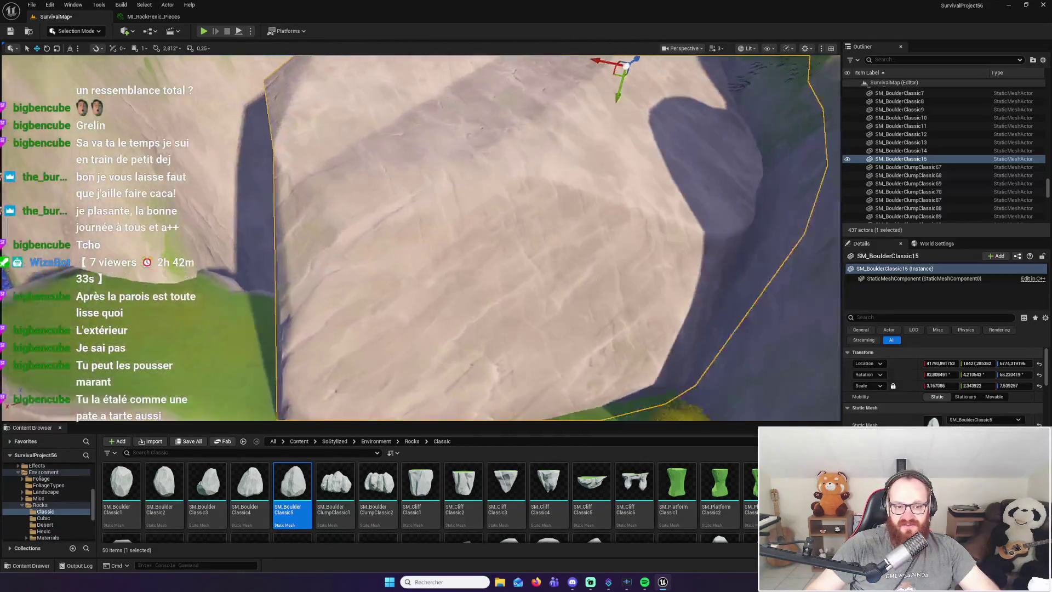
key("w")
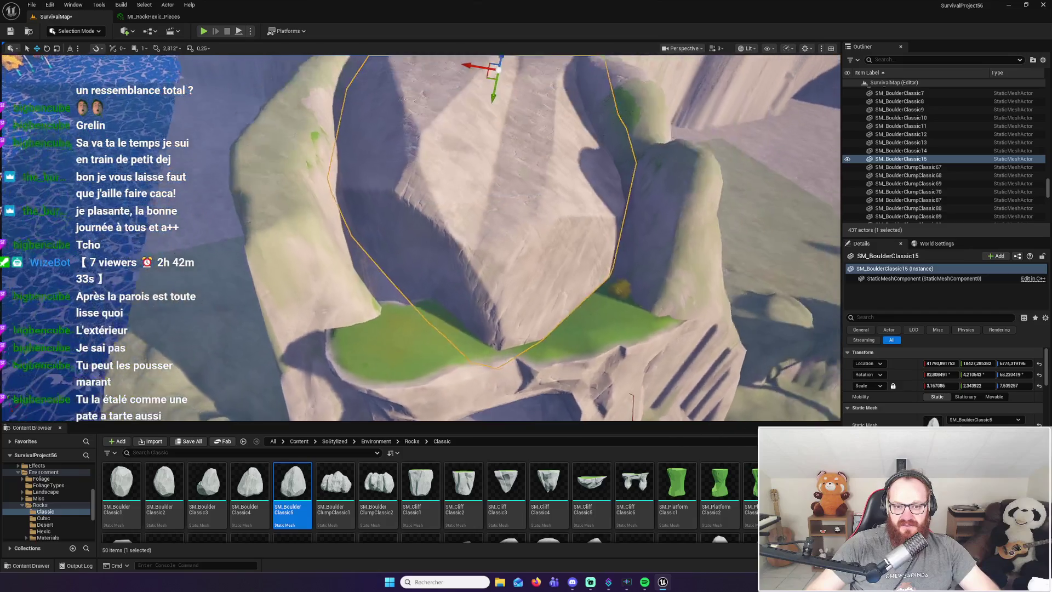
key("w")
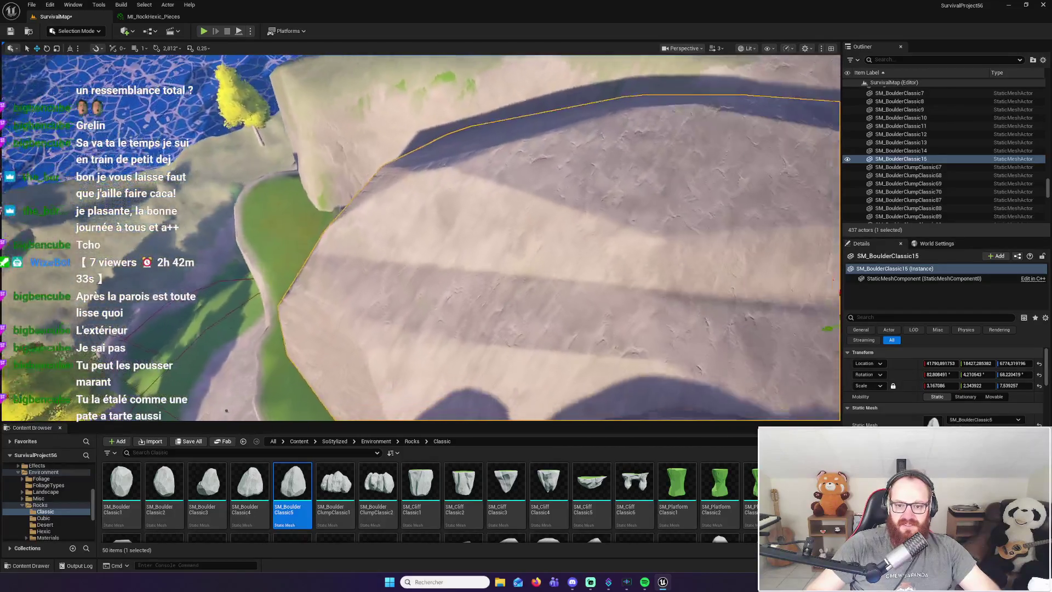
left_click_drag(631, 209, 665, 210)
scroll(902, 172, "up", 10)
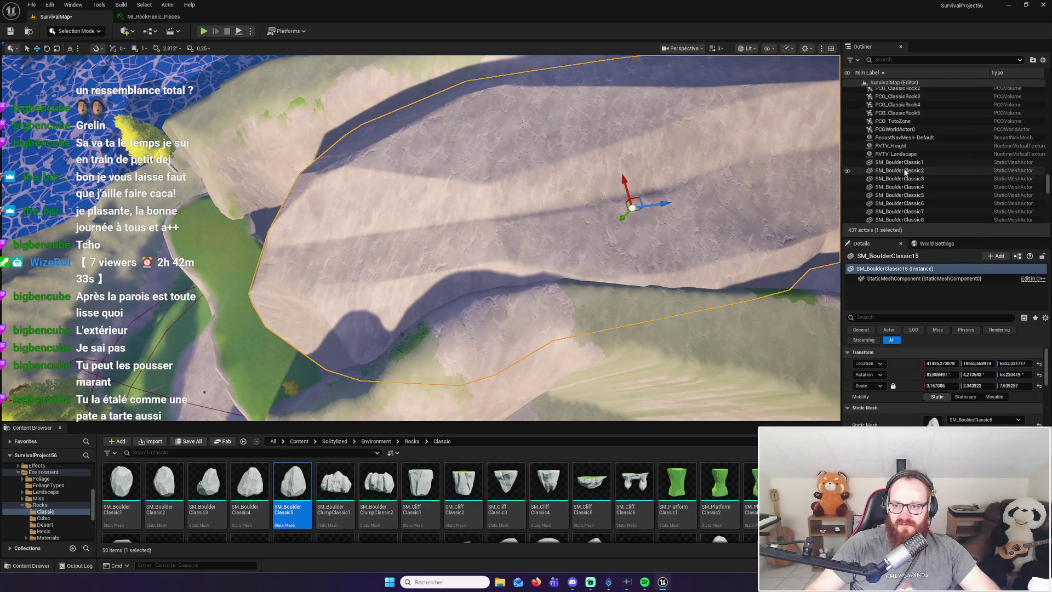
Hide the Landscape to inspect the boulder's fit, then show it again and deselect
left_click(848, 162)
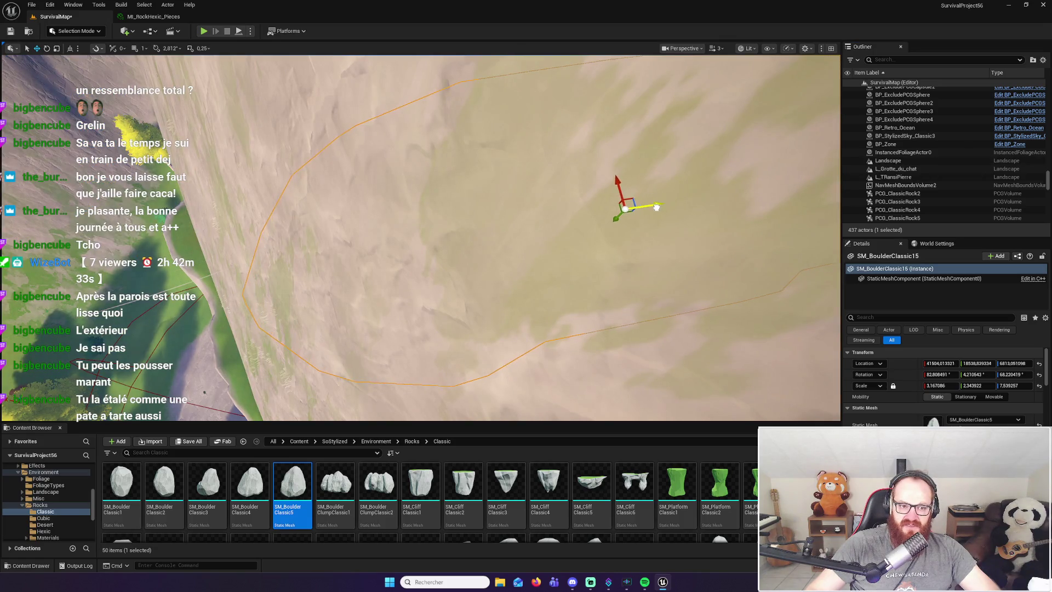
left_click_drag(609, 215, 514, 241)
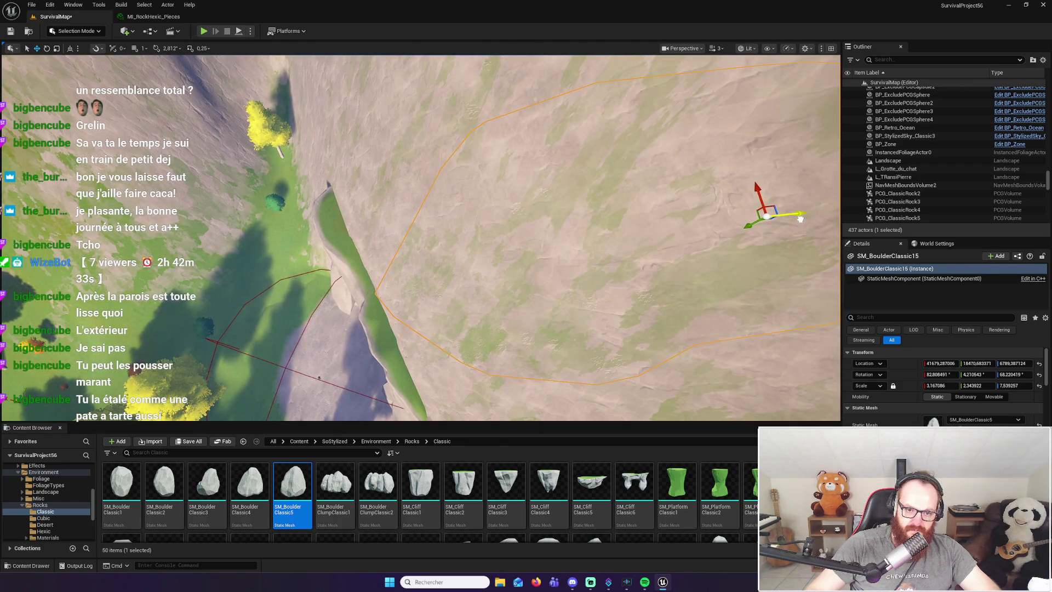
left_click_drag(733, 214, 685, 197)
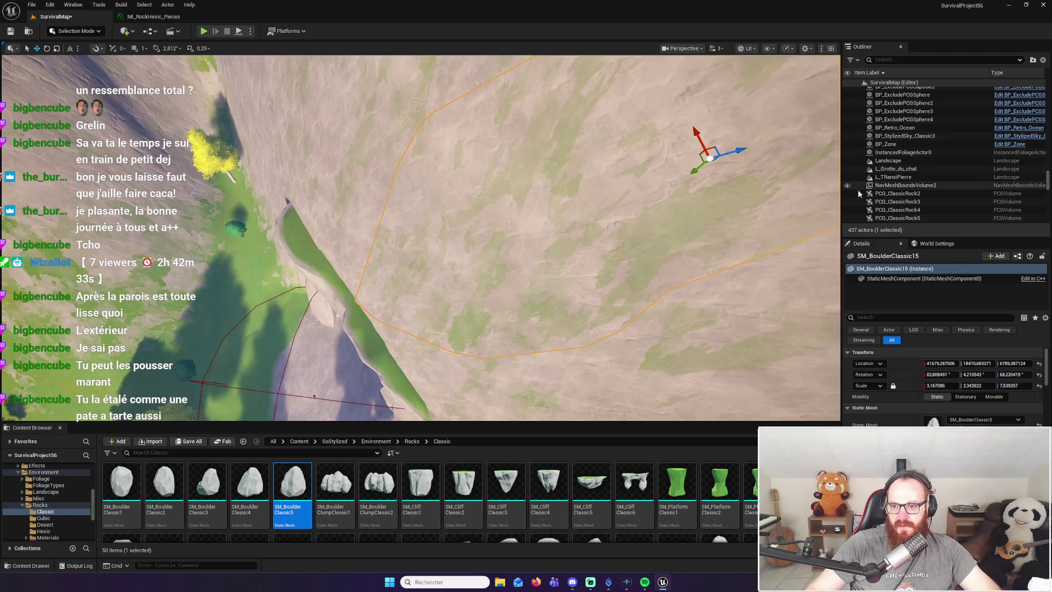
left_click(848, 161)
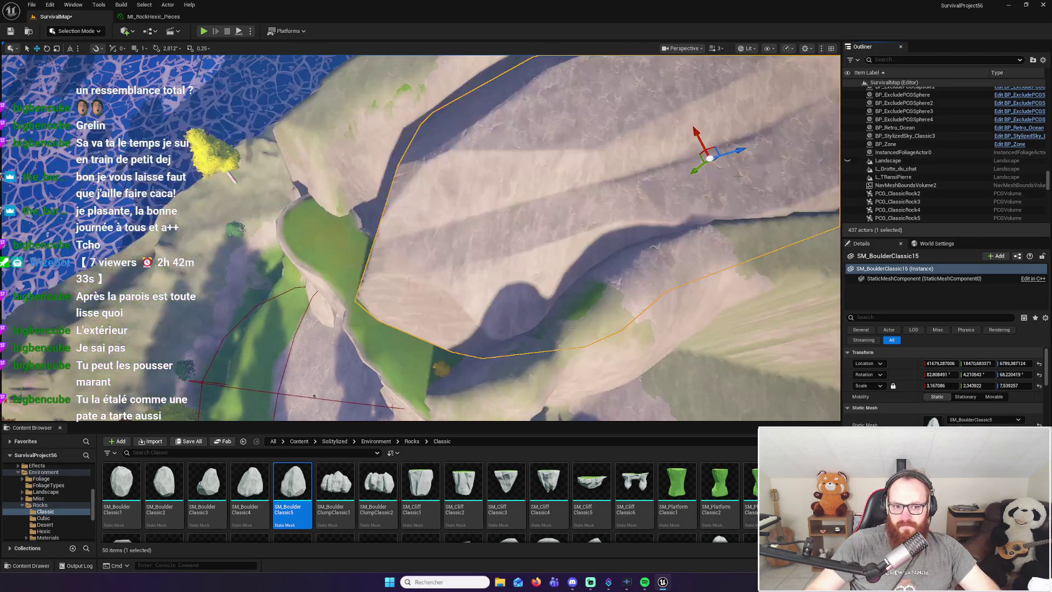
key("f")
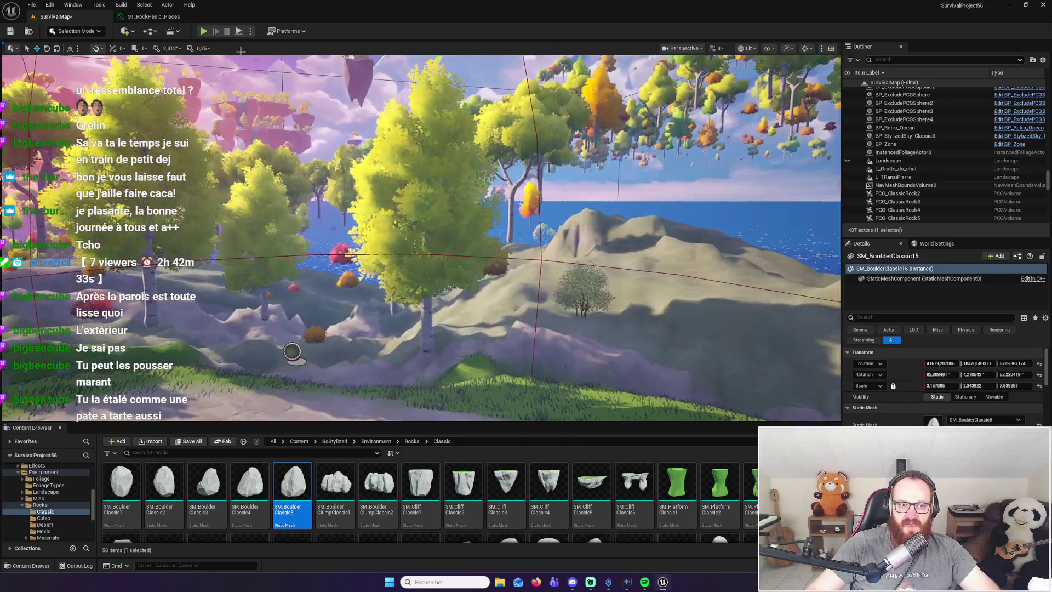
key("Escape")
left_click(203, 31)
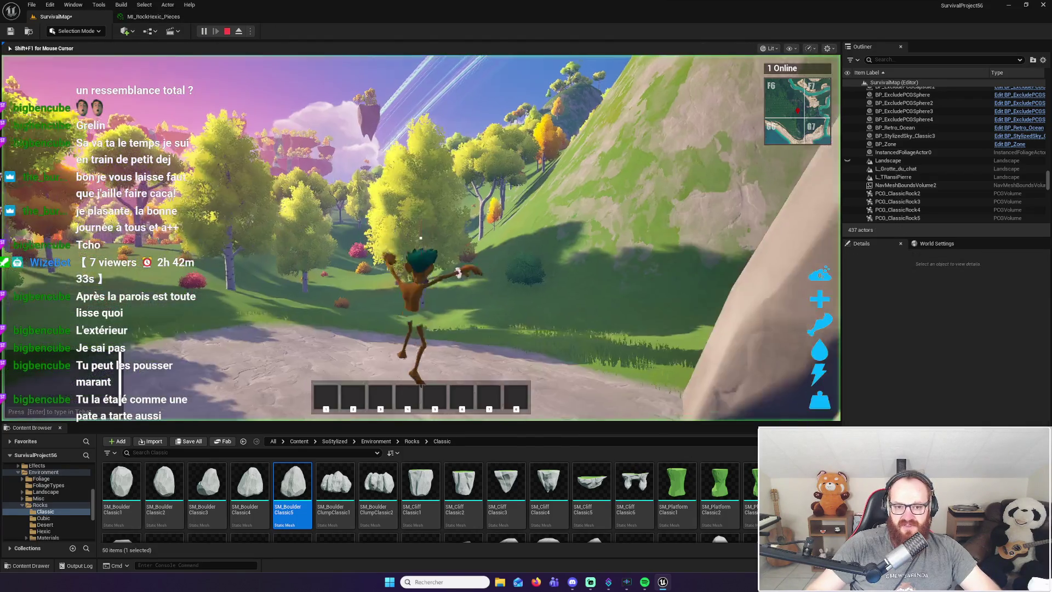
key("w")
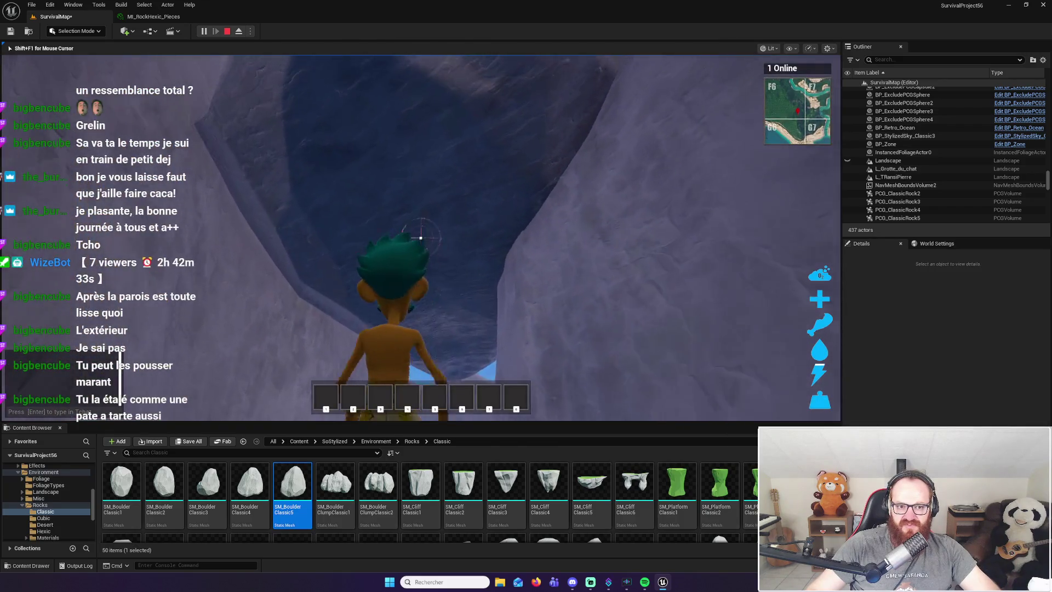
key("w")
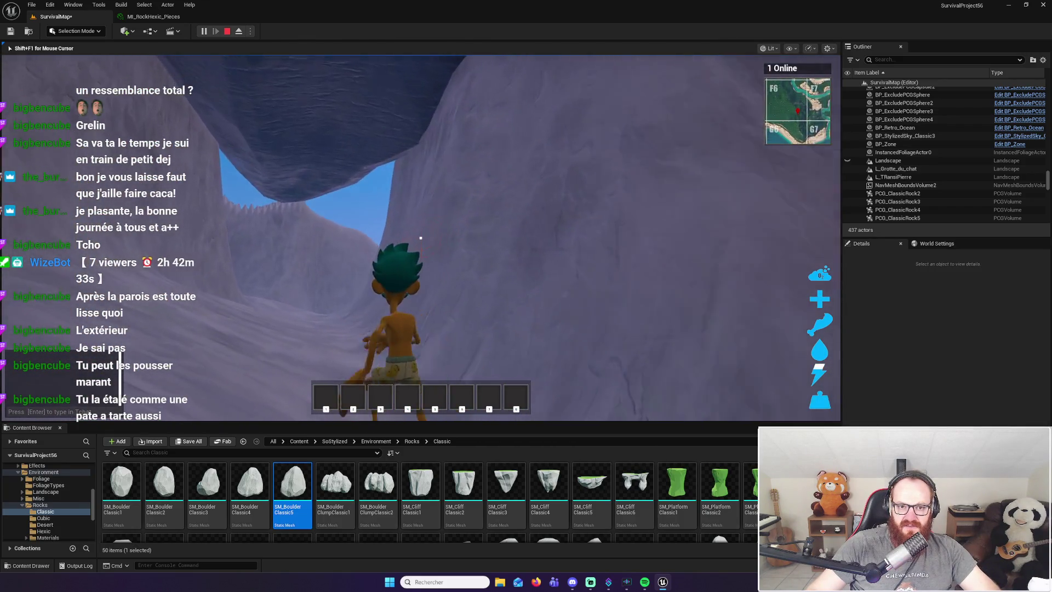
key("w")
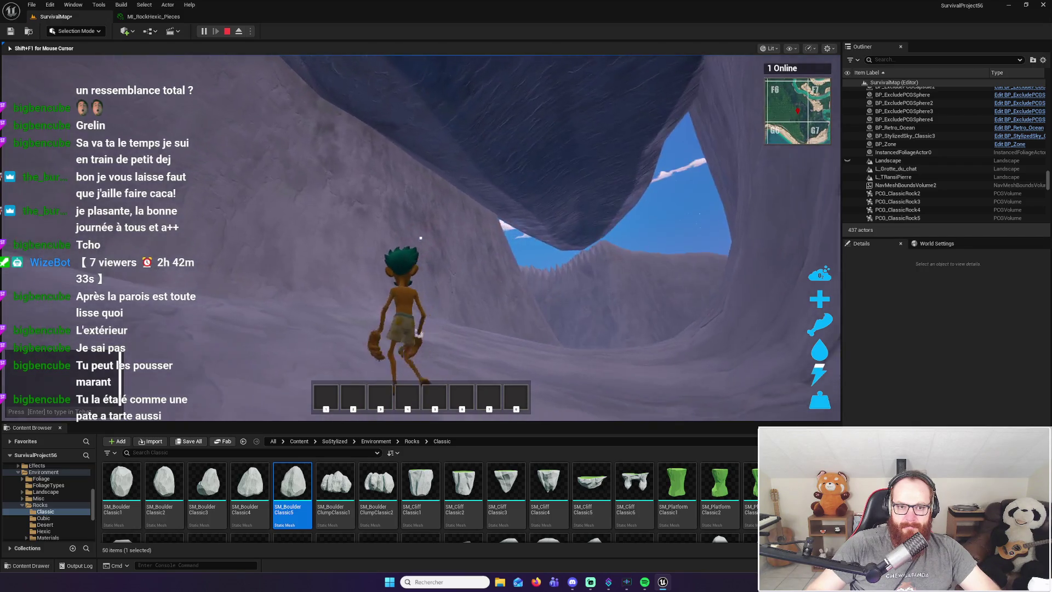
key("w")
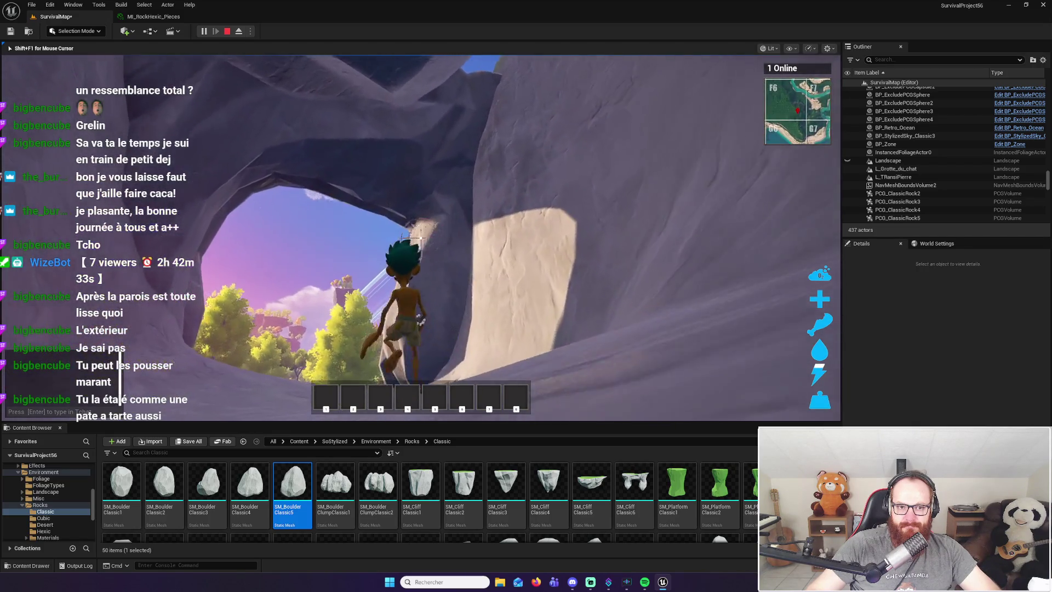
key("w")
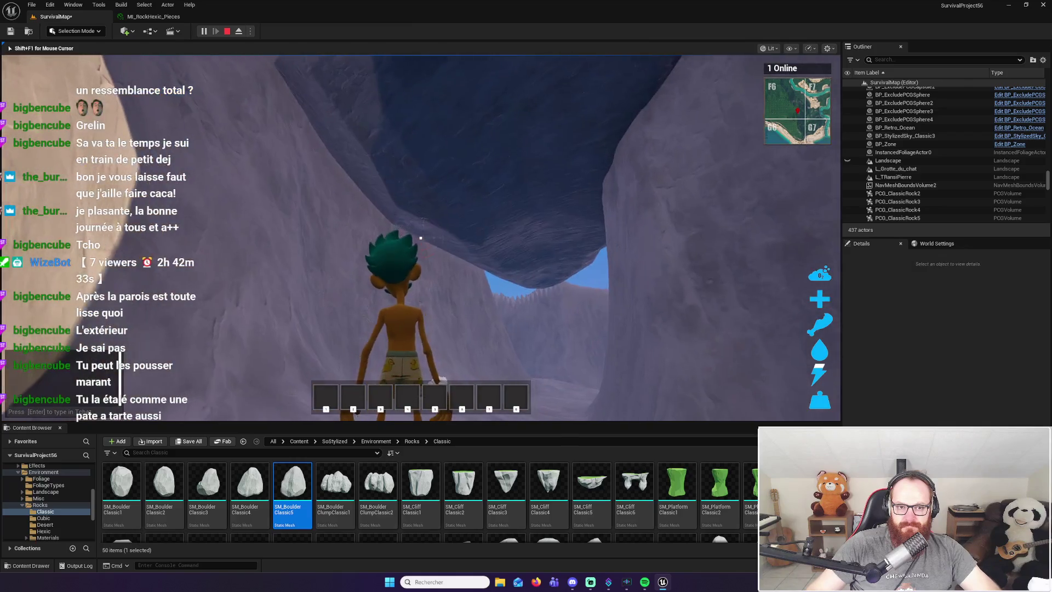
key("shift+F1")
key("Escape")
left_click(665, 93)
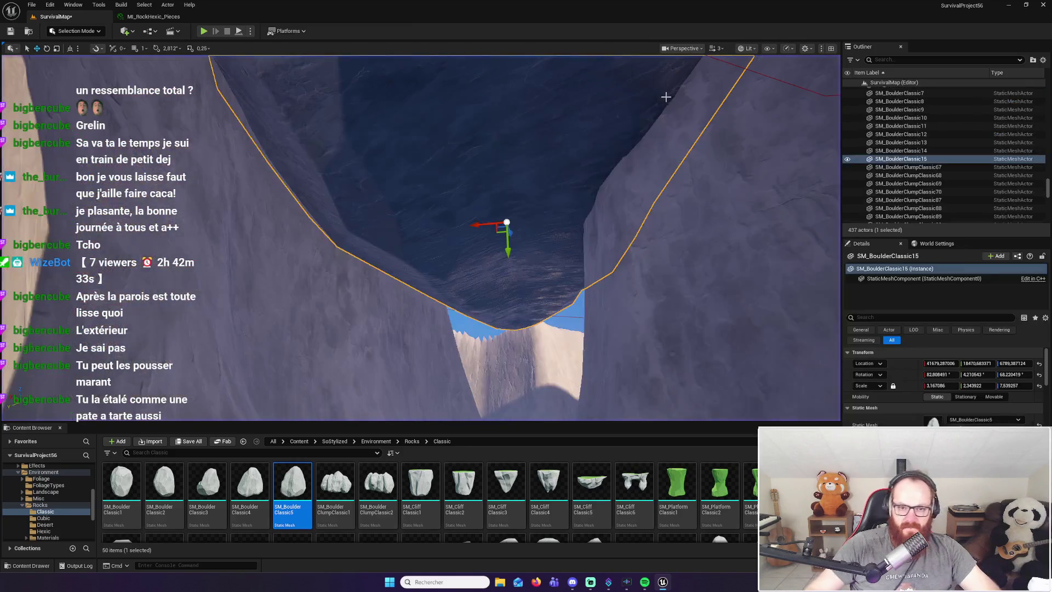
Frame the cave-ceiling gap and drop a SM_BoulderClassic4 boulder into it
key("s")
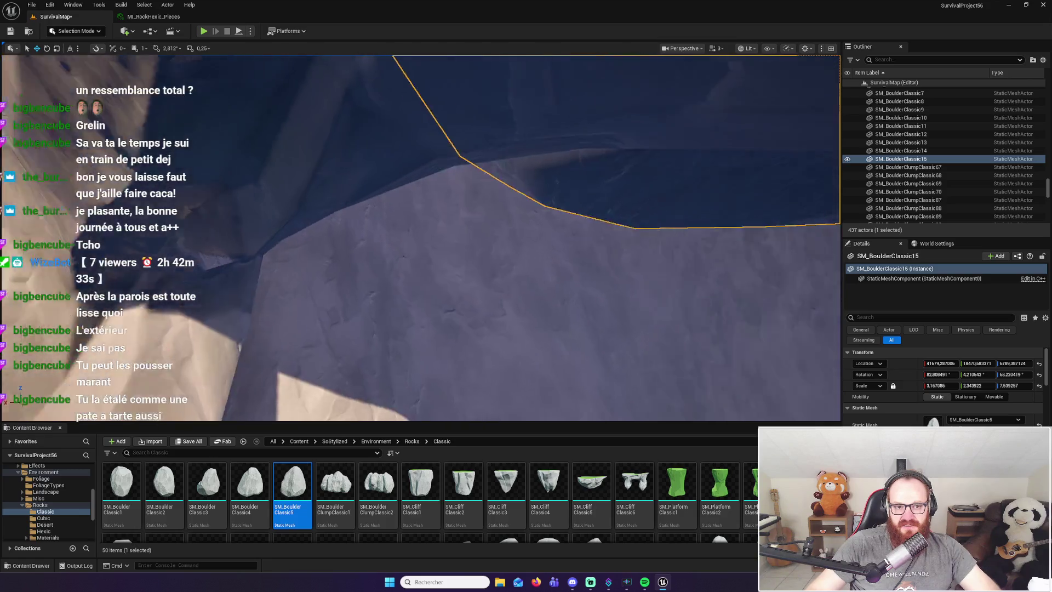
key("w")
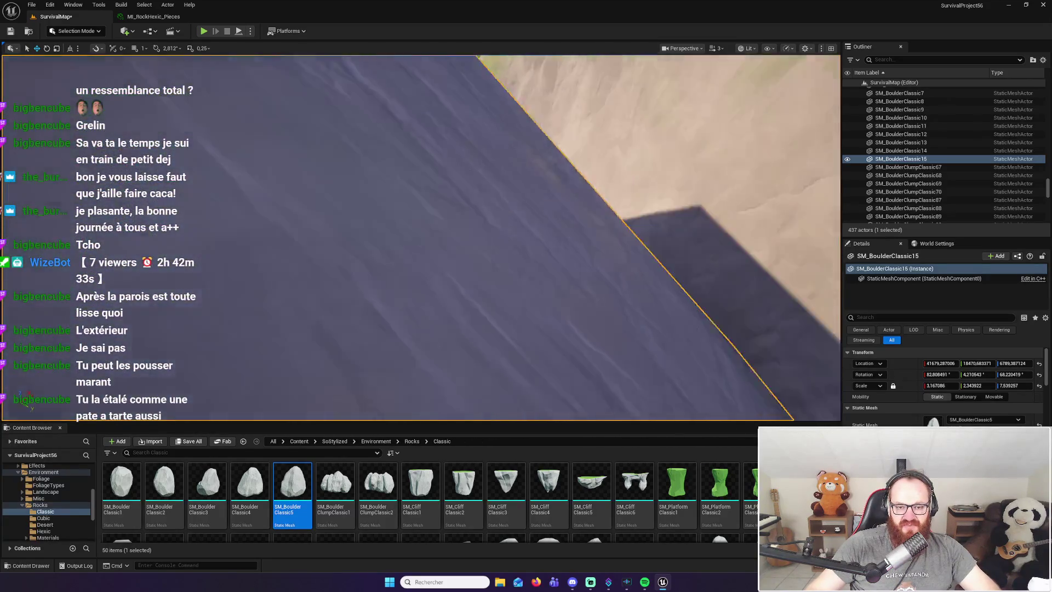
key("s")
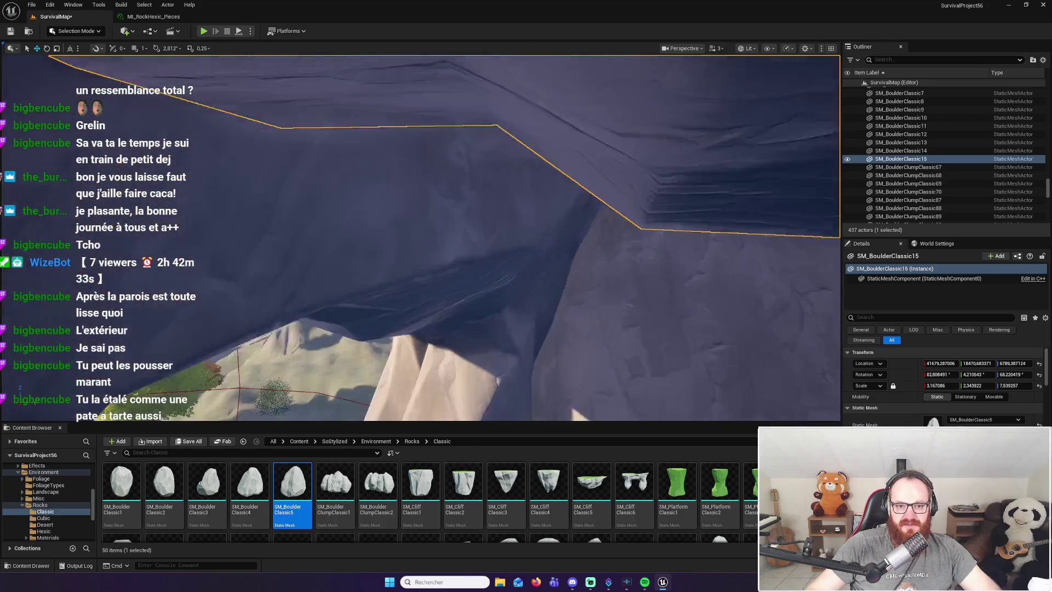
key("s")
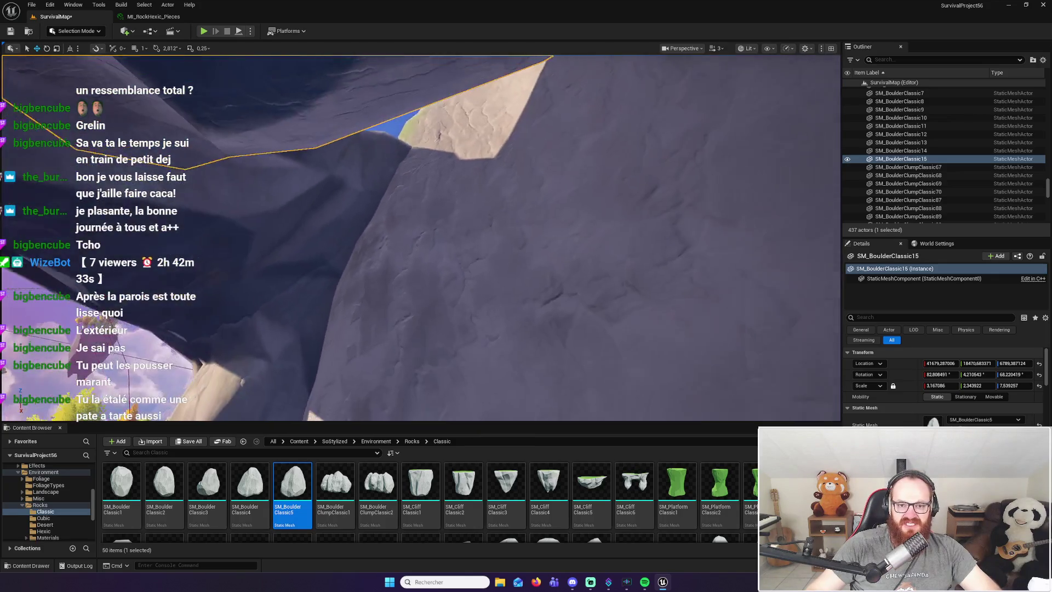
key("s")
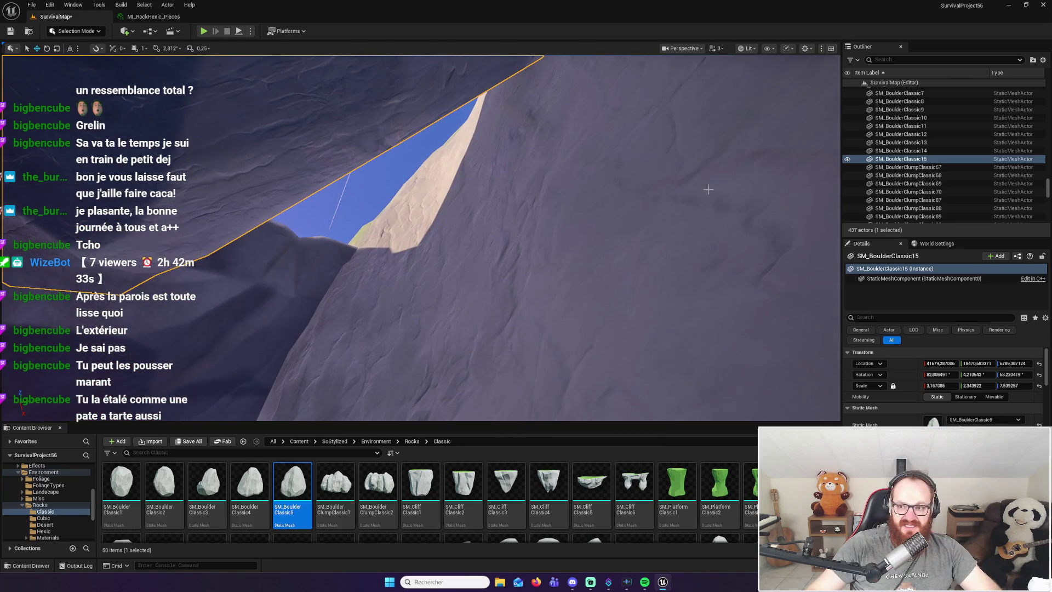
mouse_move(250, 483)
left_mouse_down()
mouse_move(327, 289)
mouse_move(371, 258)
mouse_move(383, 282)
left_mouse_up()
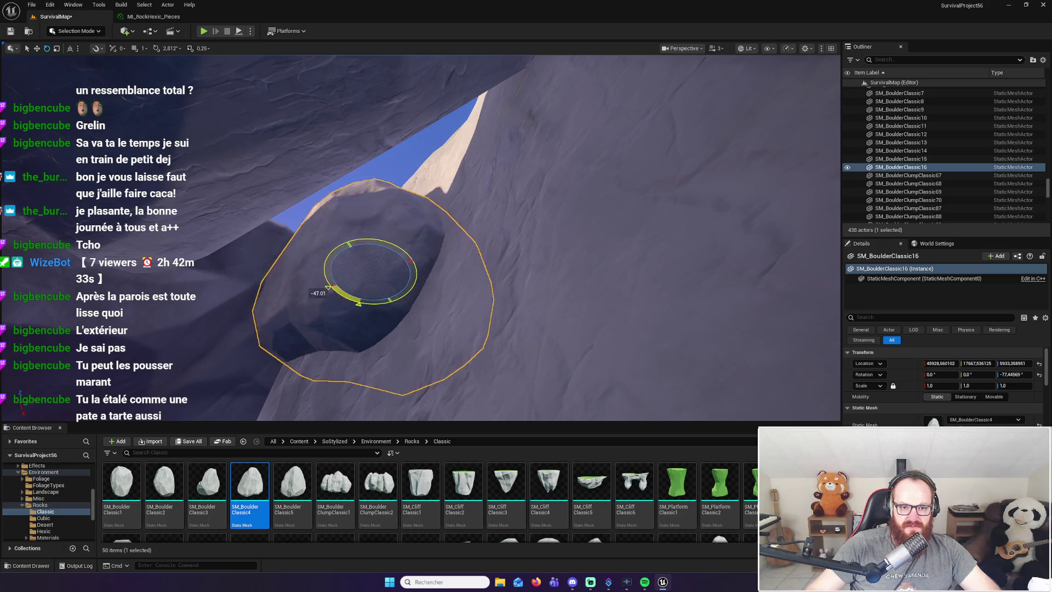
Rotate SM_BoulderClassic16 on Z and X, then raise it into the ceiling opening
left_click_drag(321, 268, 324, 255)
left_click_drag(387, 267, 389, 227)
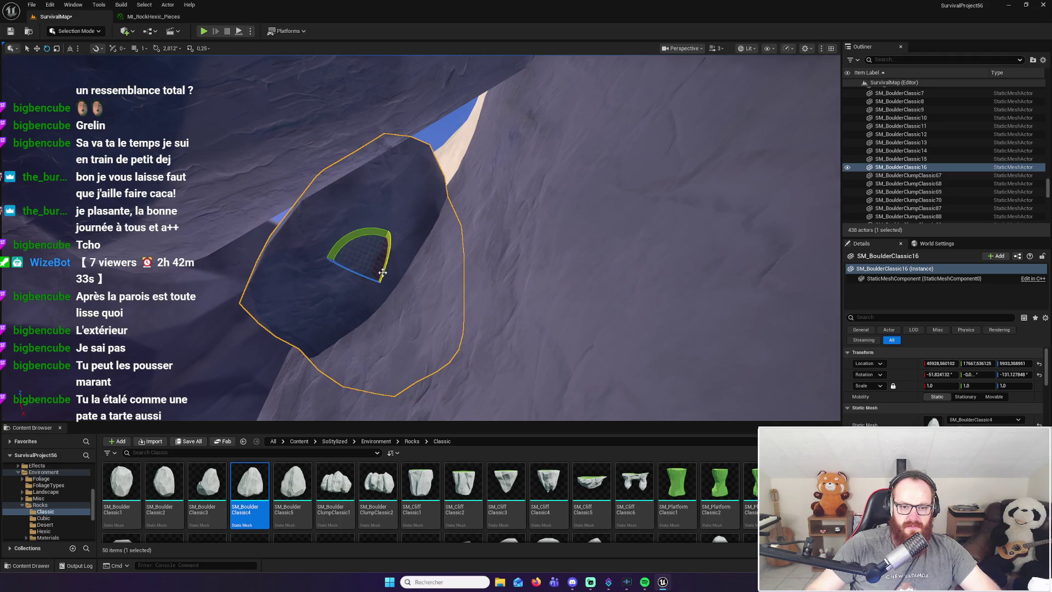
left_click_drag(350, 265, 327, 254)
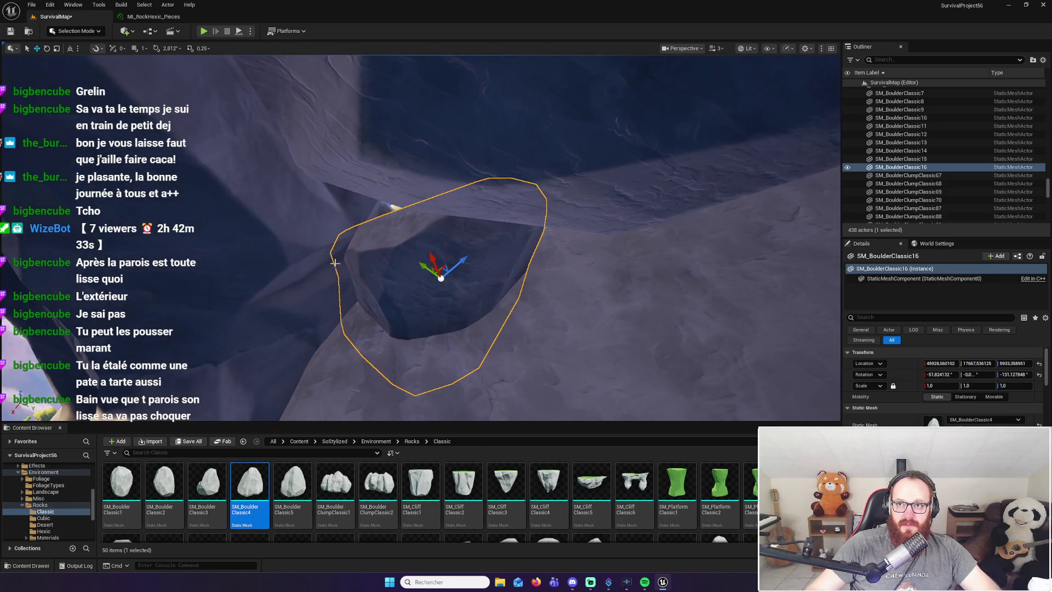
mouse_move(426, 270)
left_mouse_down()
mouse_move(403, 247)
mouse_move(423, 261)
mouse_move(410, 251)
mouse_move(403, 211)
left_mouse_up()
Enlarge SM_BoulderClassic16 and stretch it to a 2.74 vertical scale to seal the gap
left_click_drag(461, 297, 461, 298)
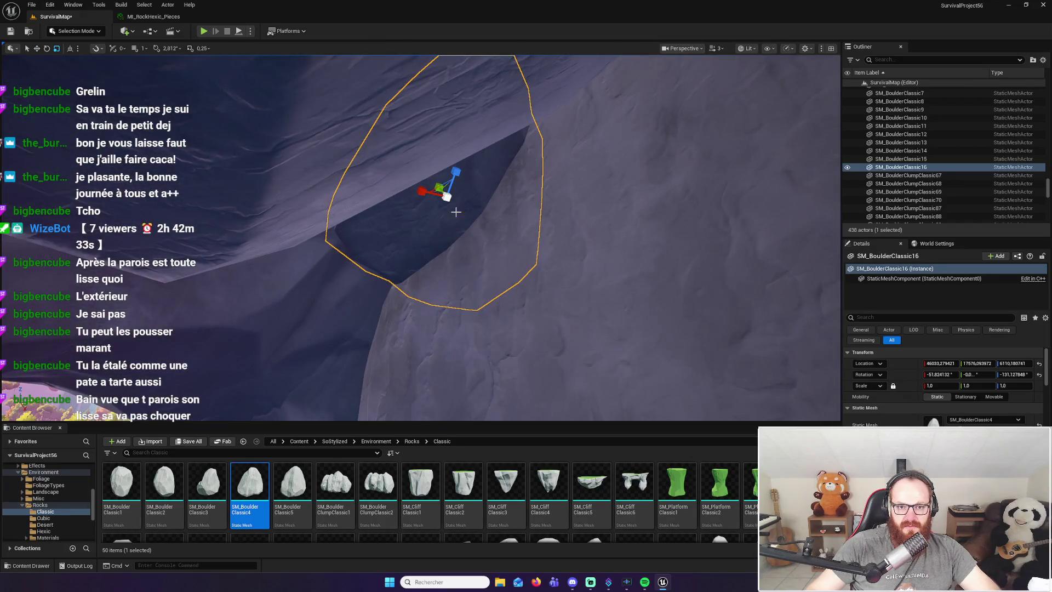
mouse_move(423, 192)
left_mouse_down()
mouse_move(481, 171)
mouse_move(456, 169)
mouse_move(458, 179)
mouse_move(415, 207)
left_mouse_up()
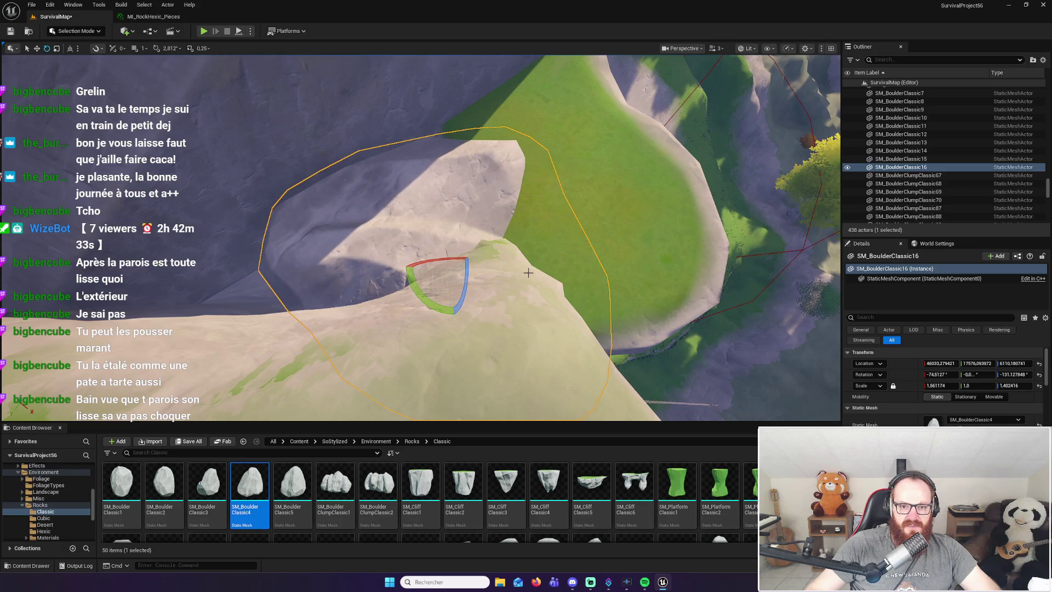
left_click_drag(426, 267, 421, 268)
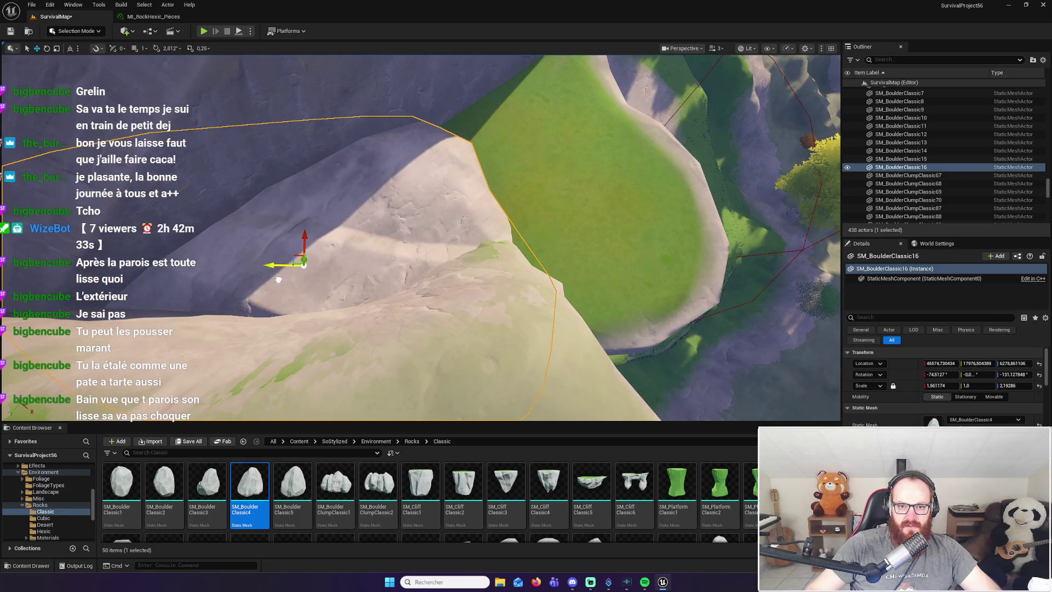
scroll(279, 277, "up", 6)
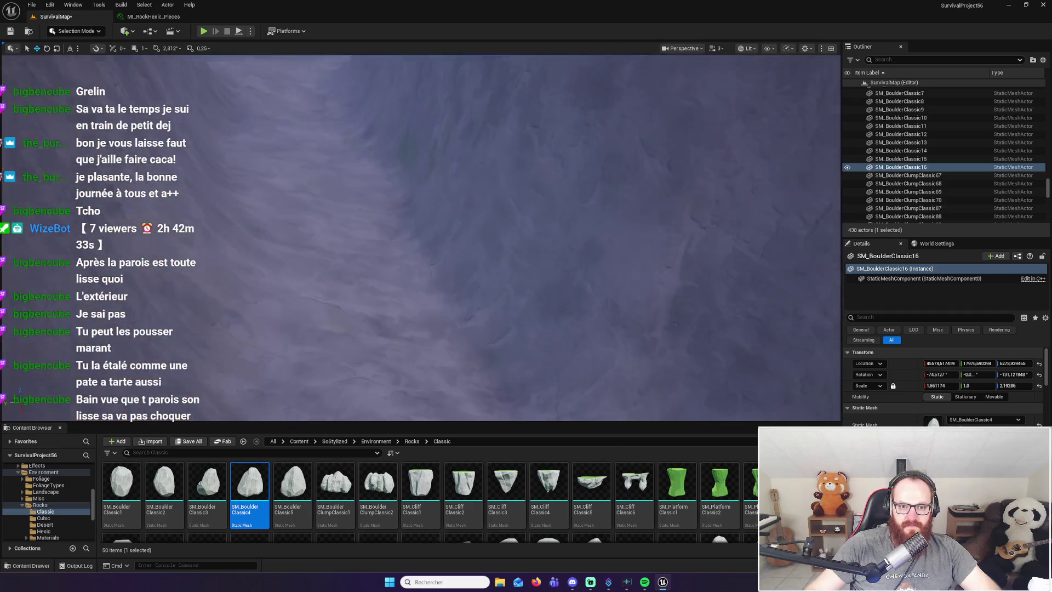
scroll(310, 250, "down", 8)
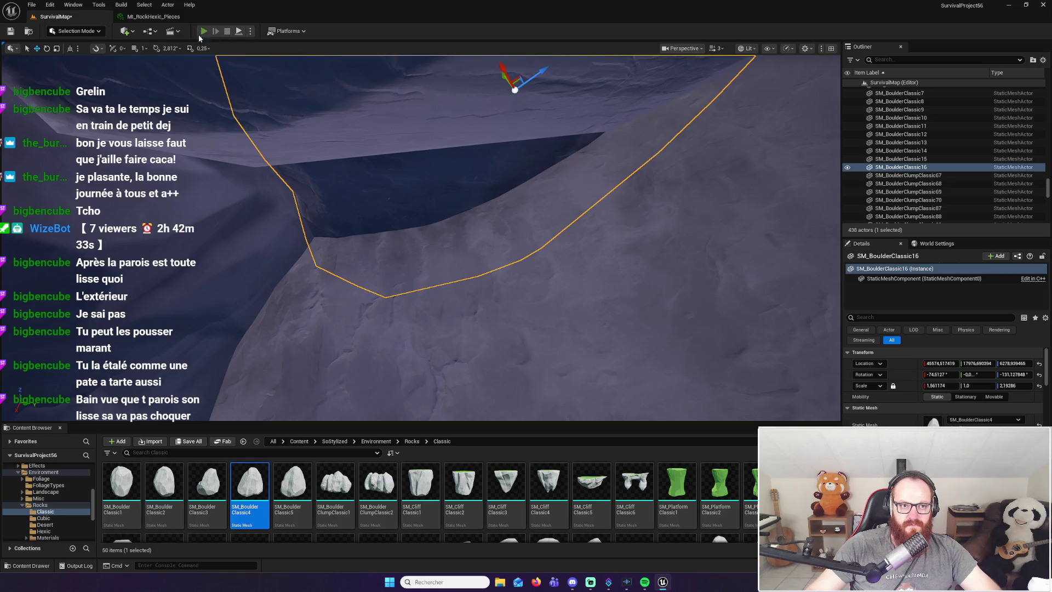
Start Play-in-Editor and walk the character forward through the canyon under the rock ceiling
left_click(203, 31)
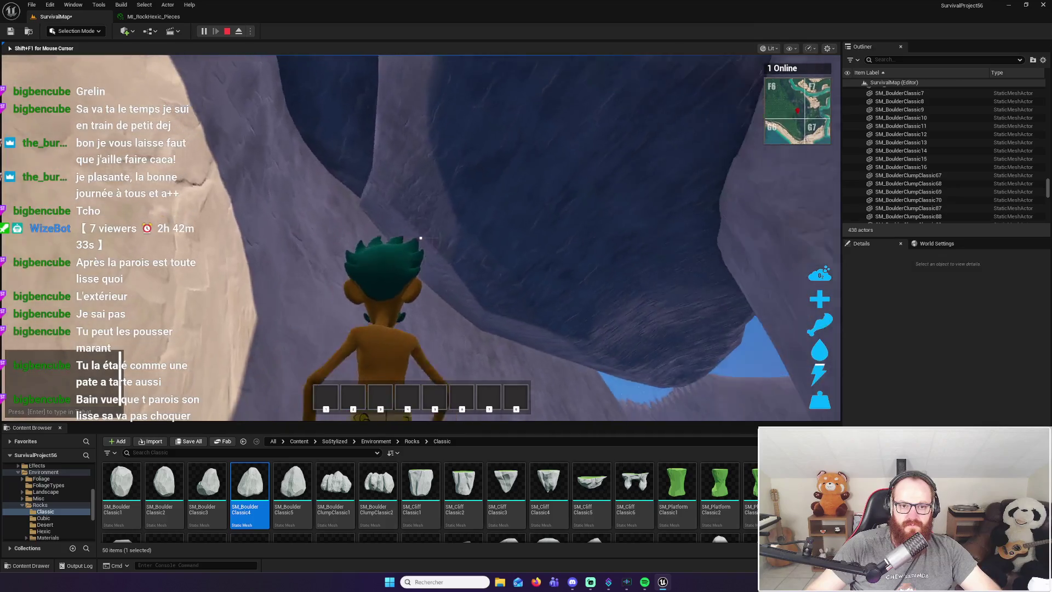
key("w")
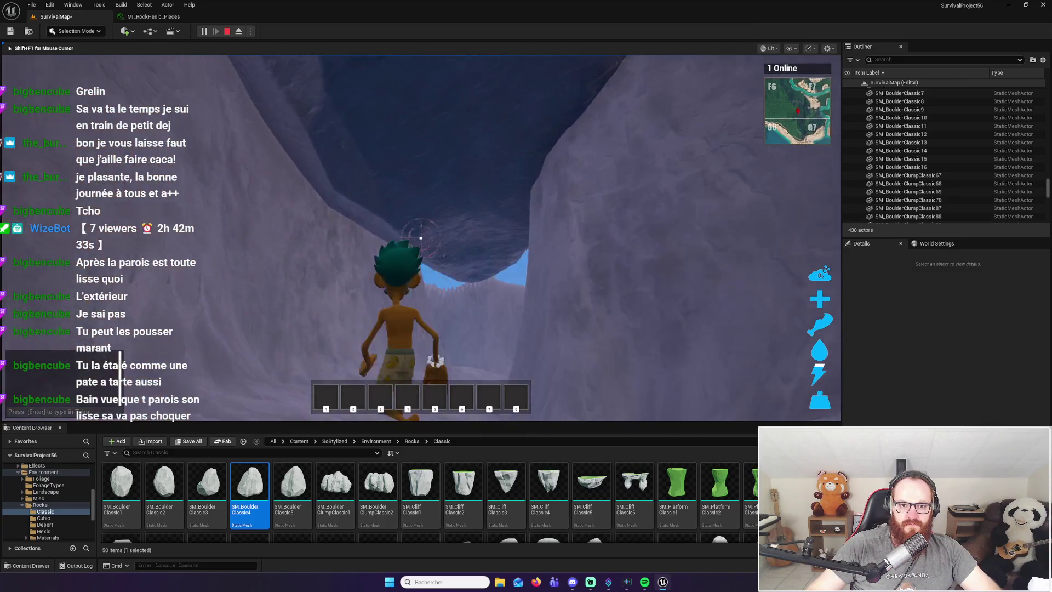
key("w")
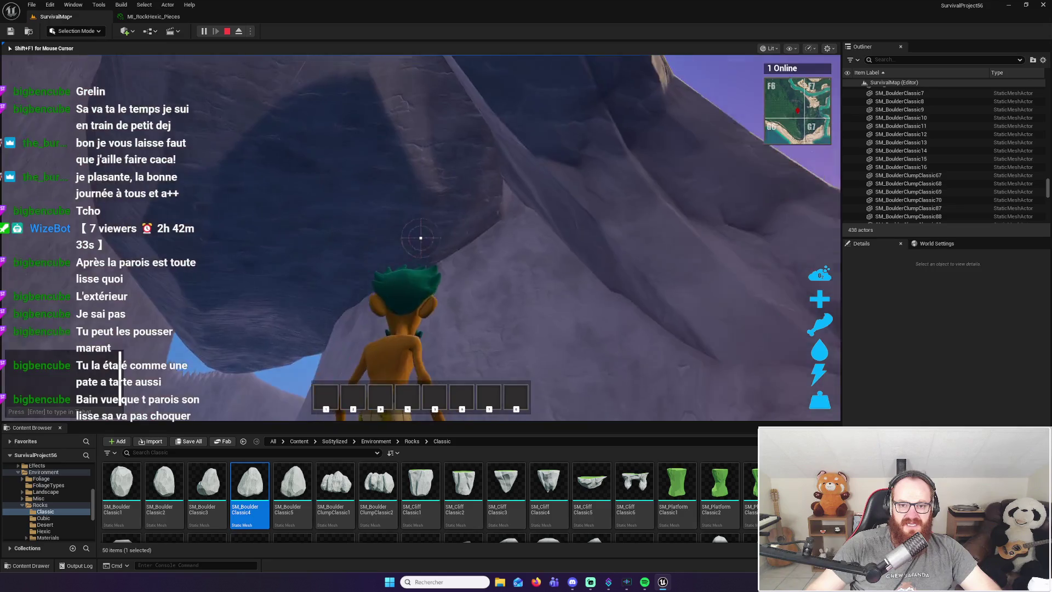
key("w")
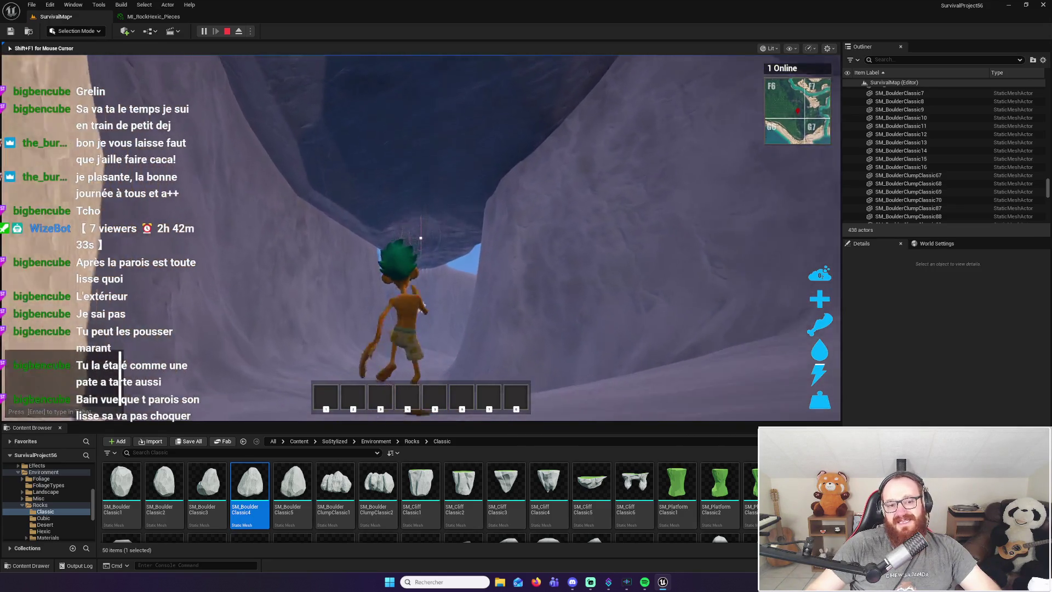
key("w")
key("w")
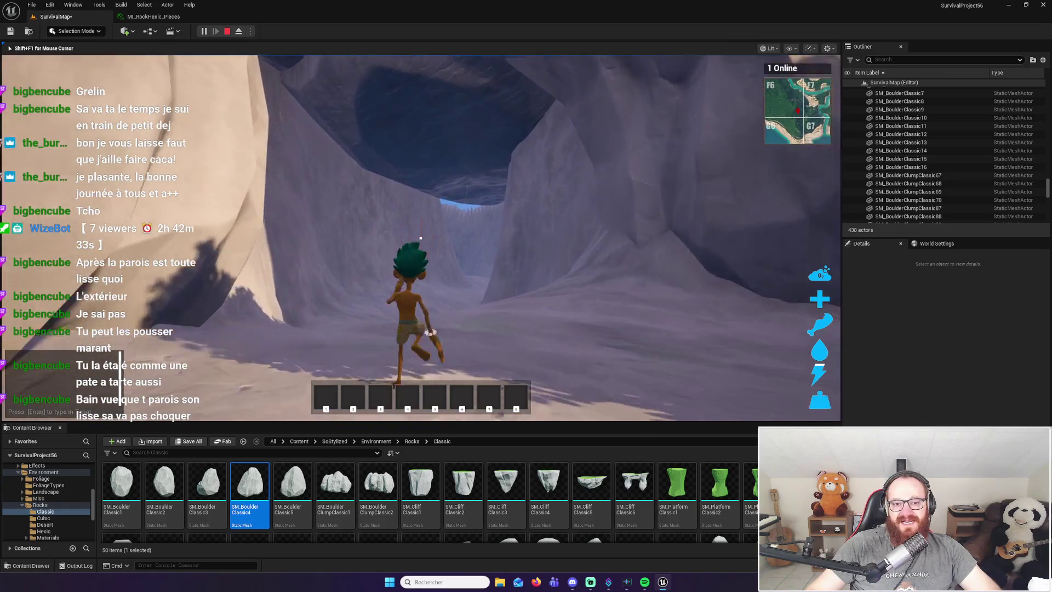
key("w")
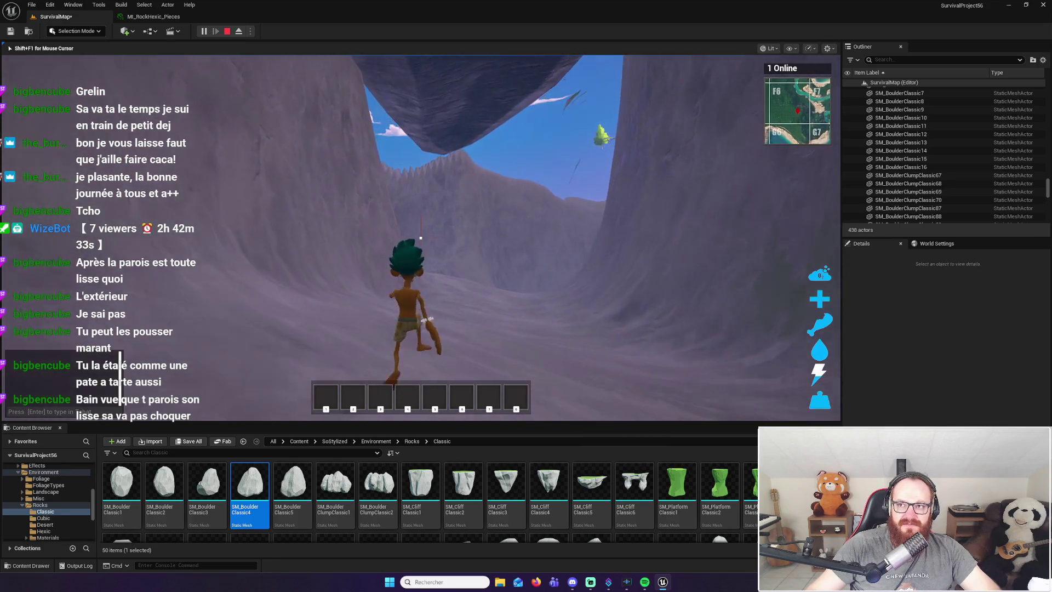
key("w")
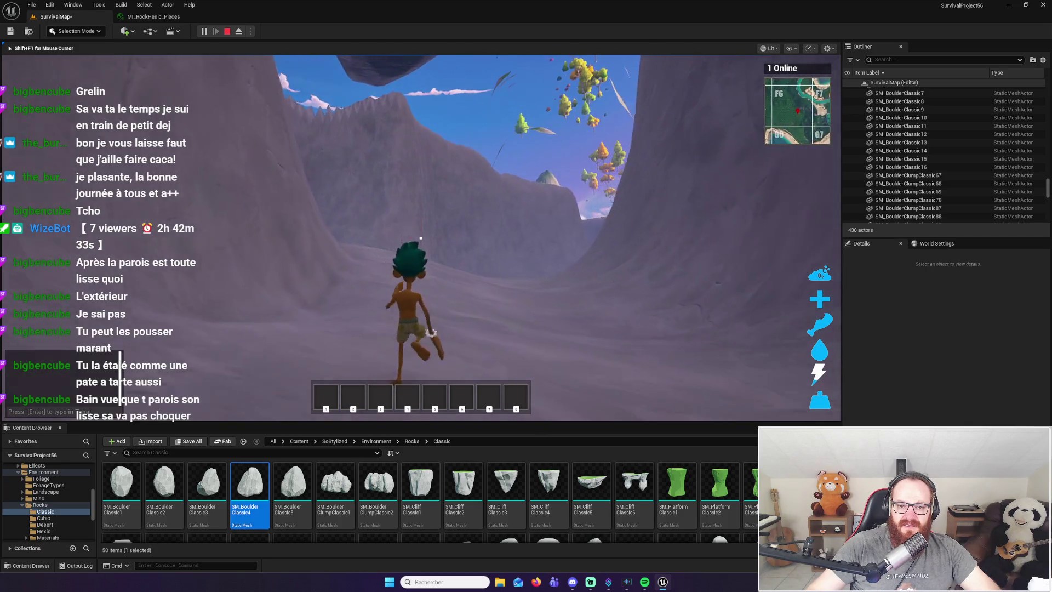
Walk the character through the tunnel and out its exit onto the open hillside
key("w")
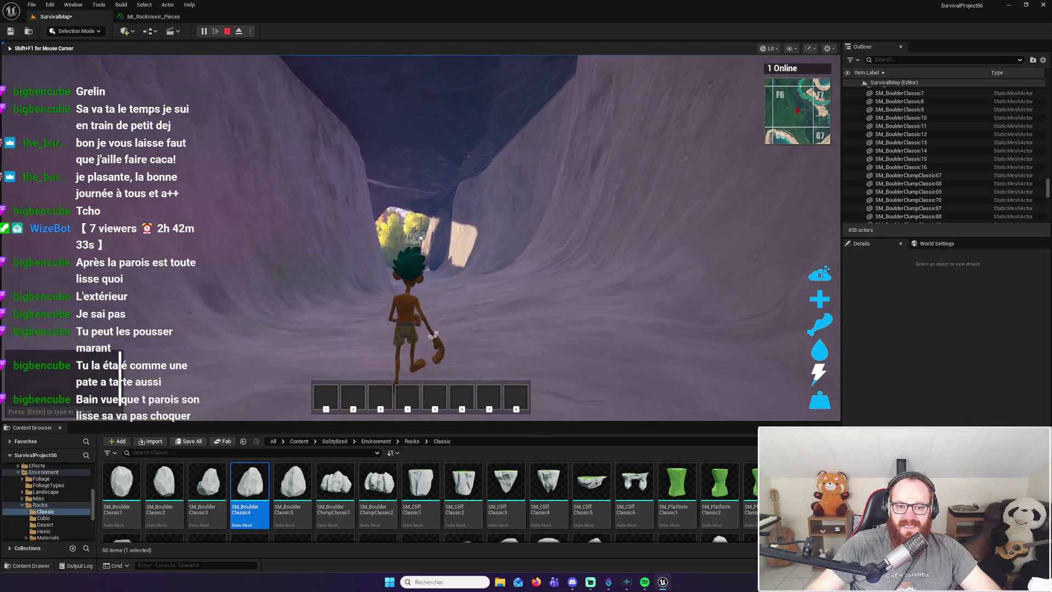
key("w")
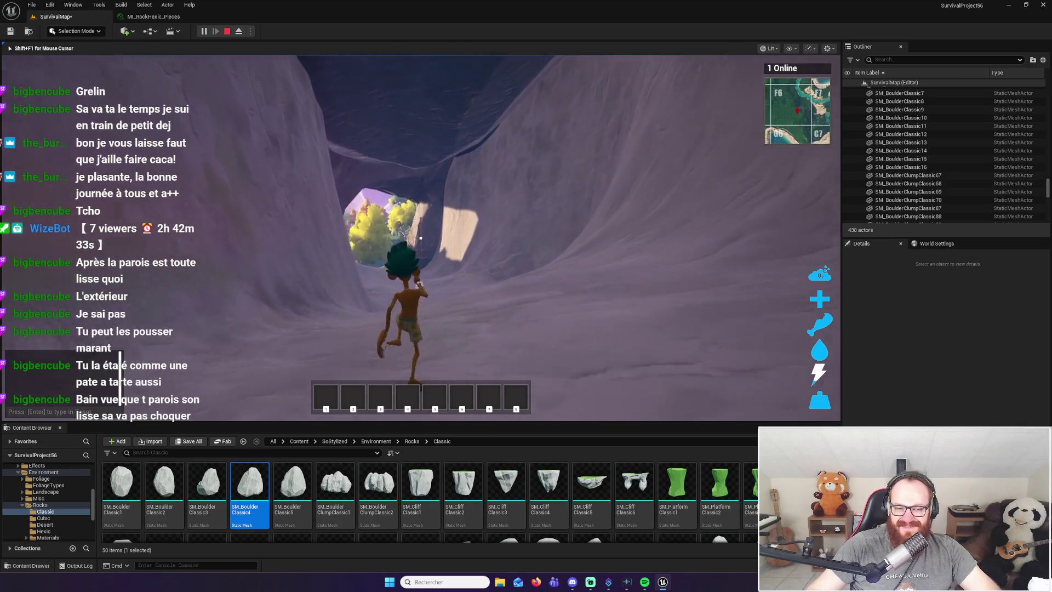
key("w")
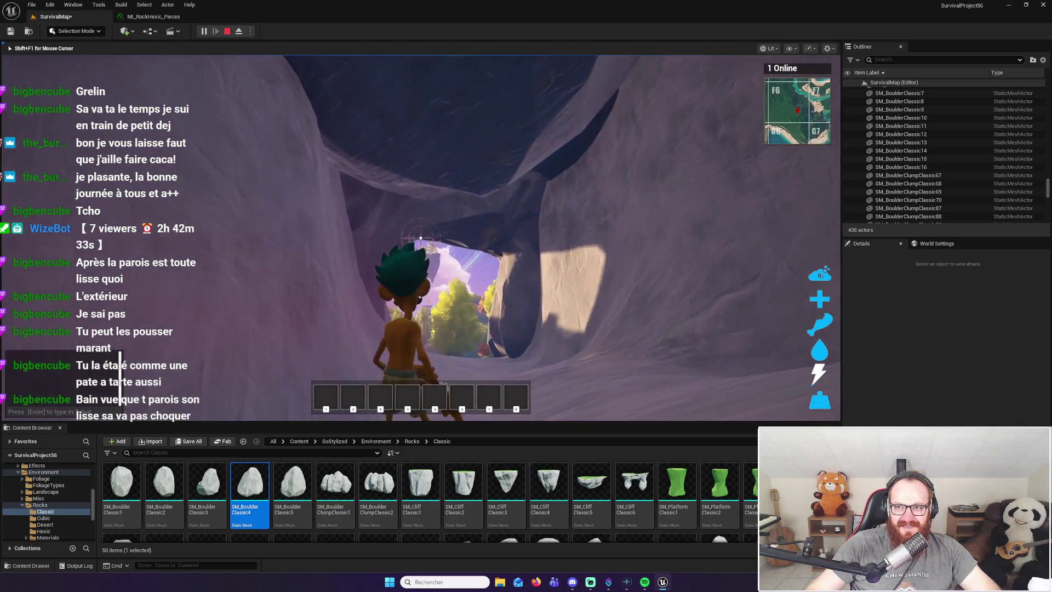
key("w")
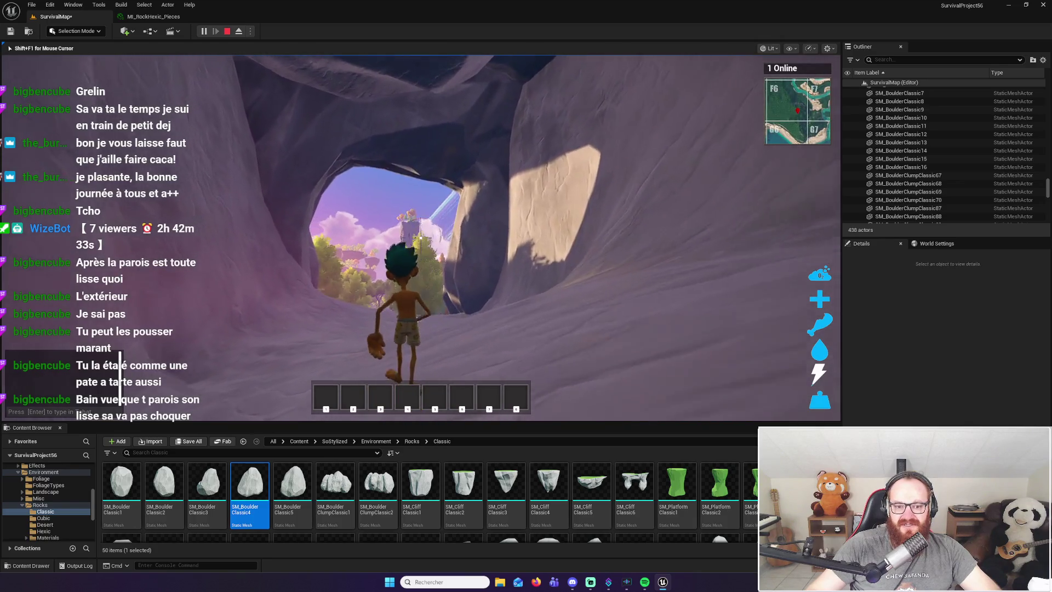
key("w")
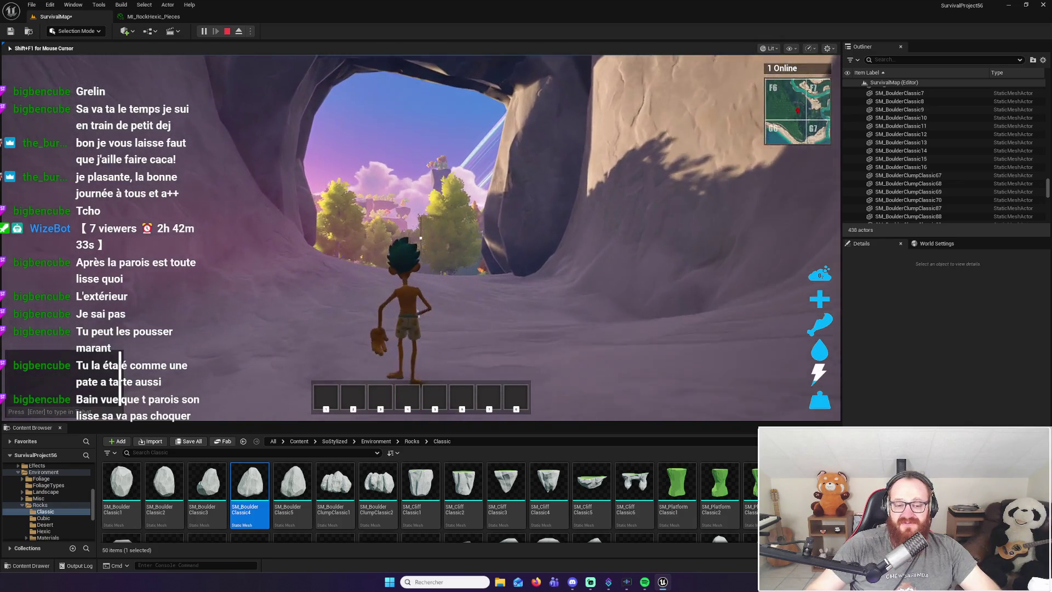
key("w")
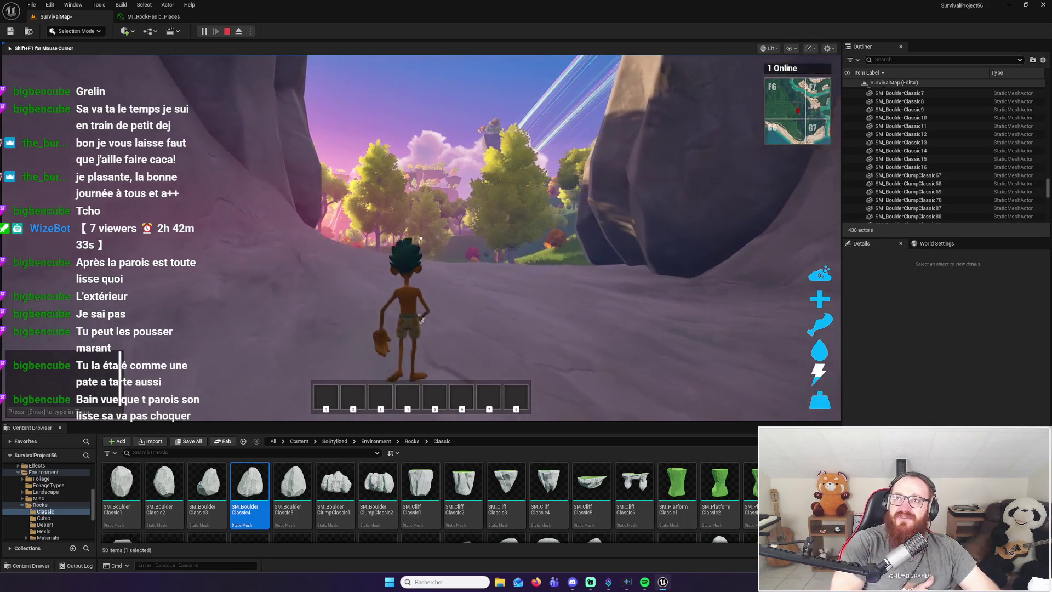
key("w")
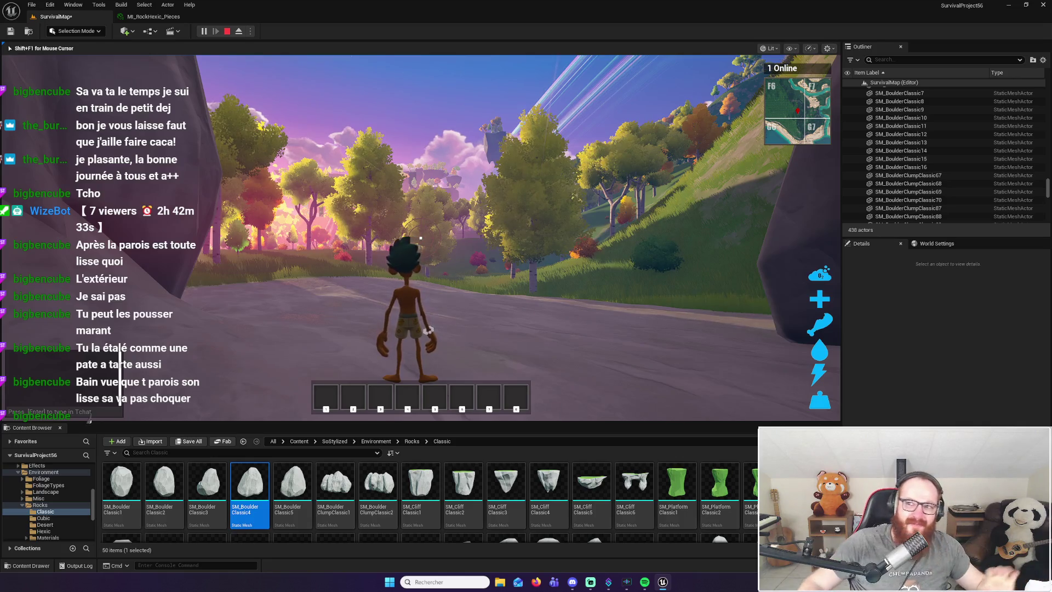
Walk the character back from the hillside through the arch and down the narrow rock passage
key("w")
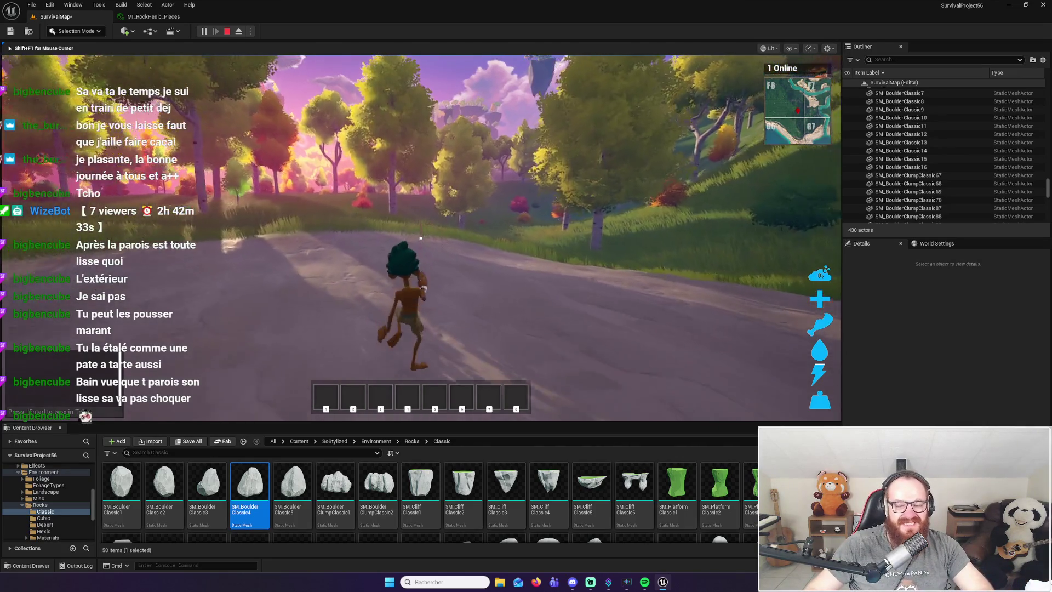
key("w")
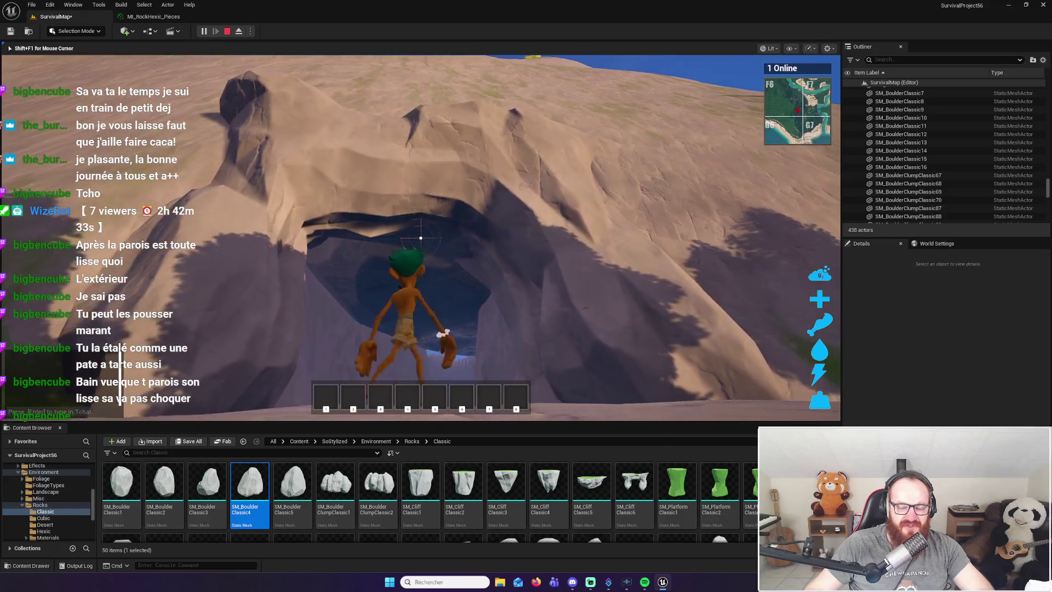
key("w")
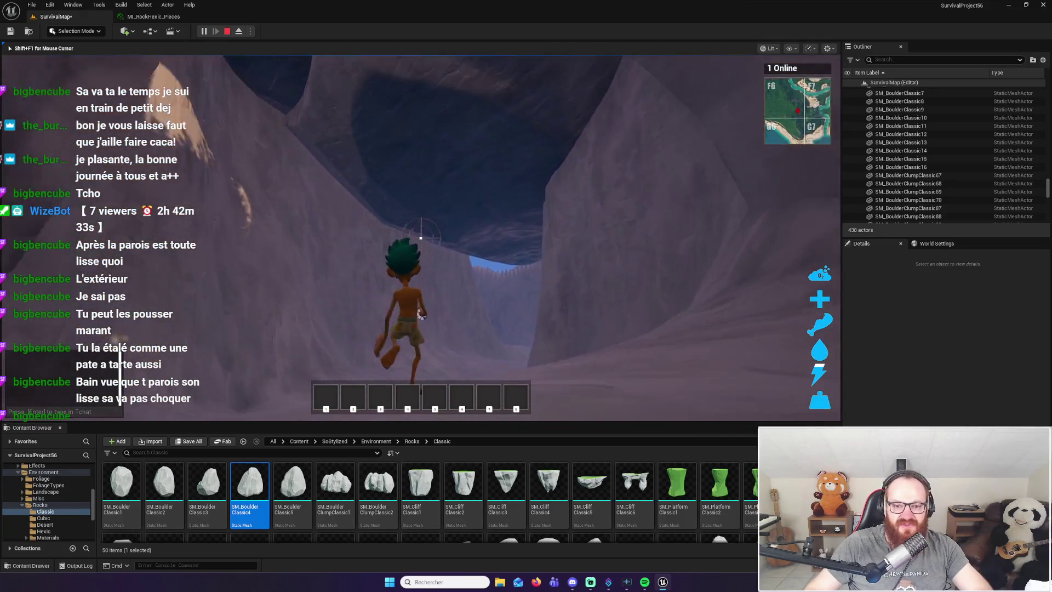
key("w")
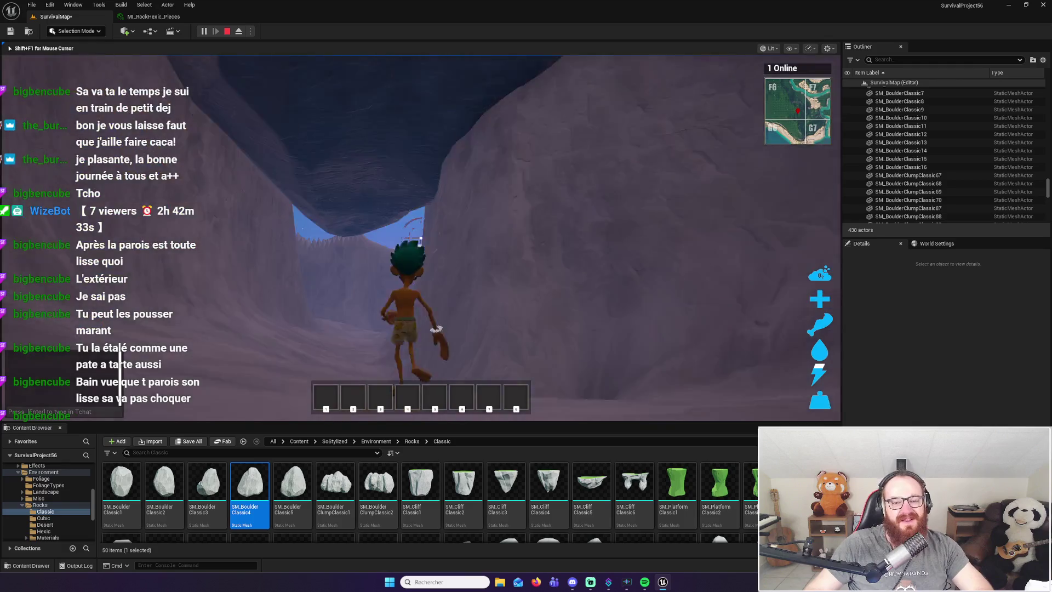
key("w")
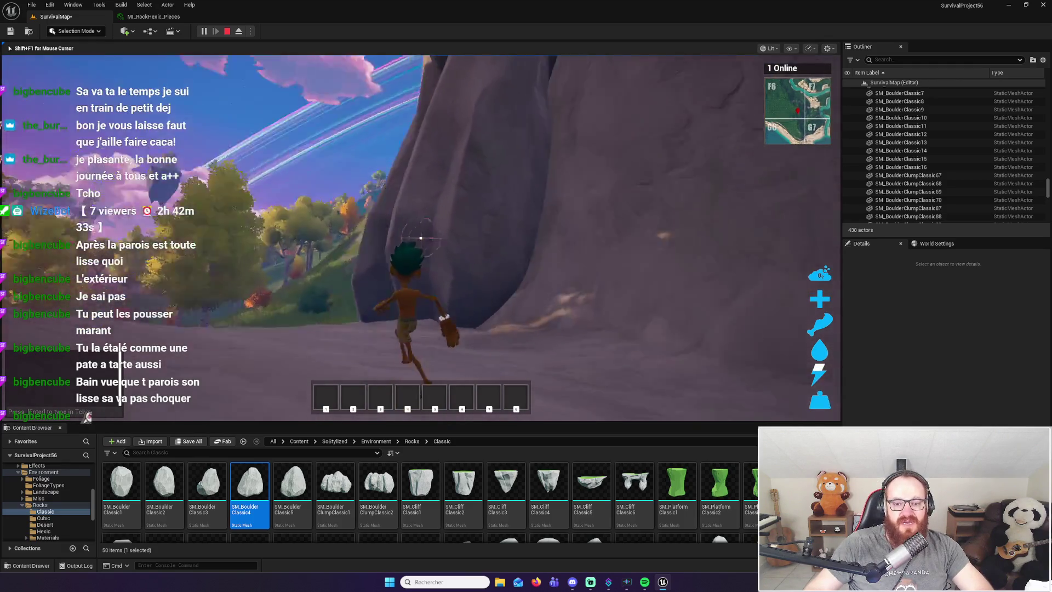
key("w")
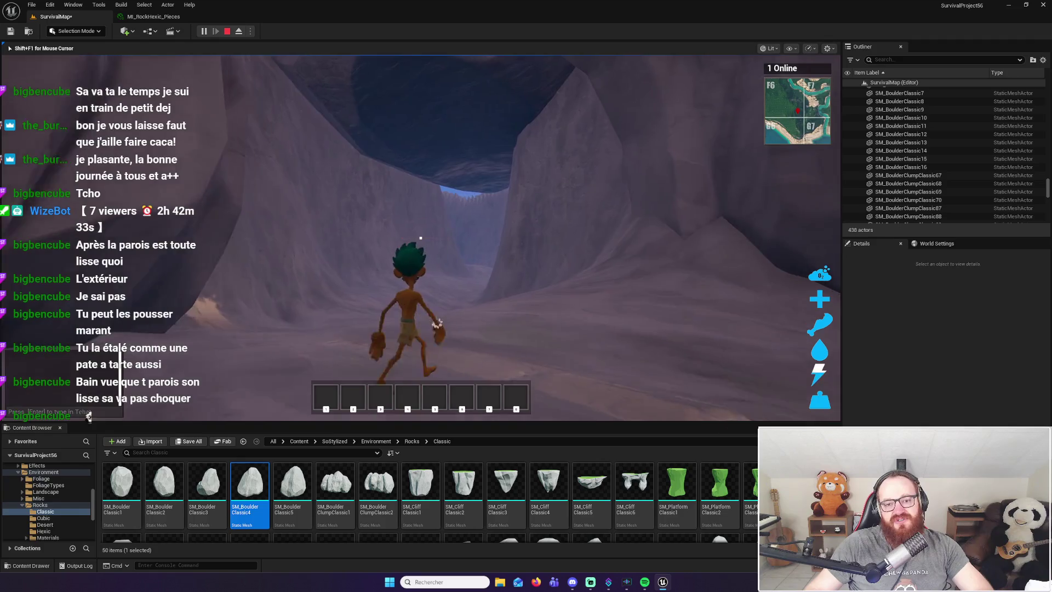
key("w")
key("w")
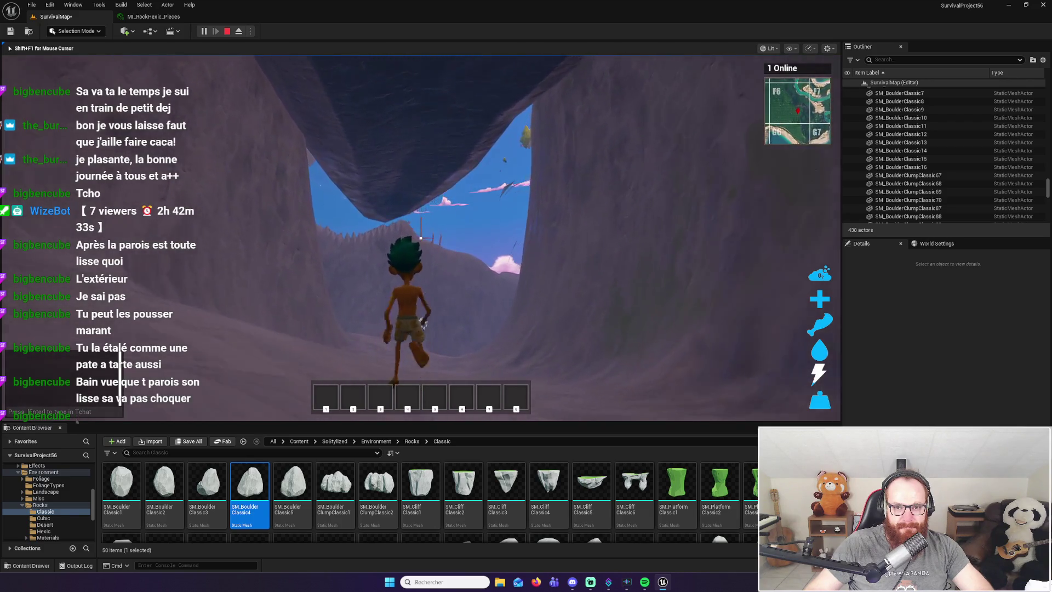
key("w")
key("w")
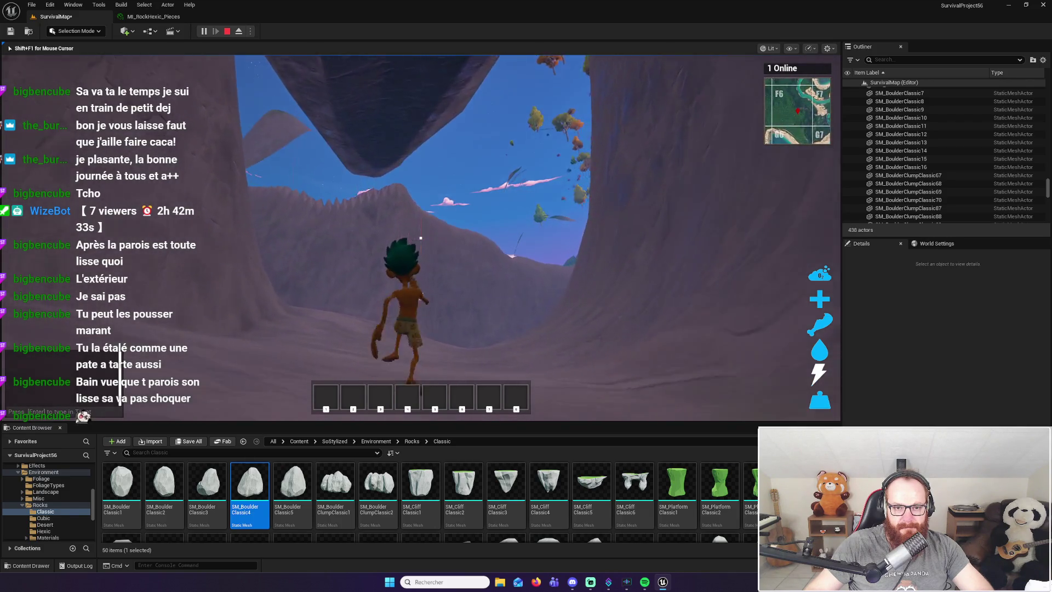
key("w")
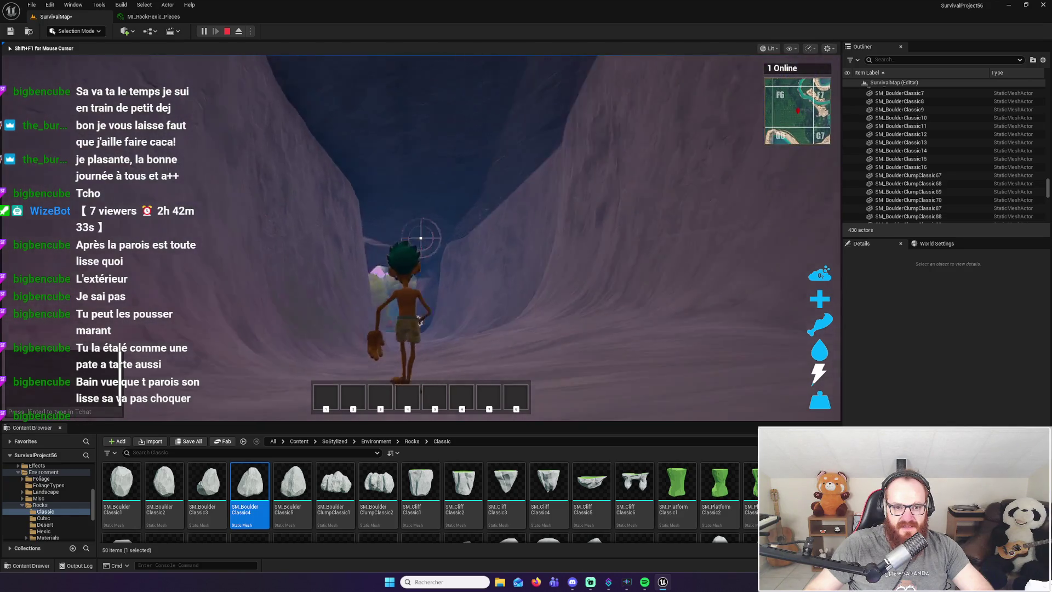
key("w")
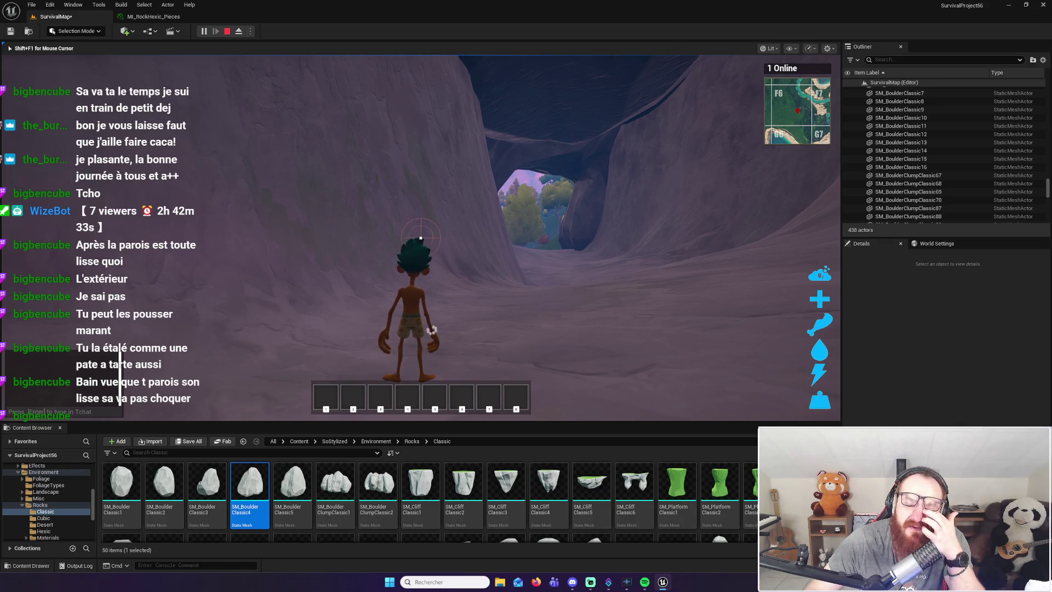
key("shift+F1")
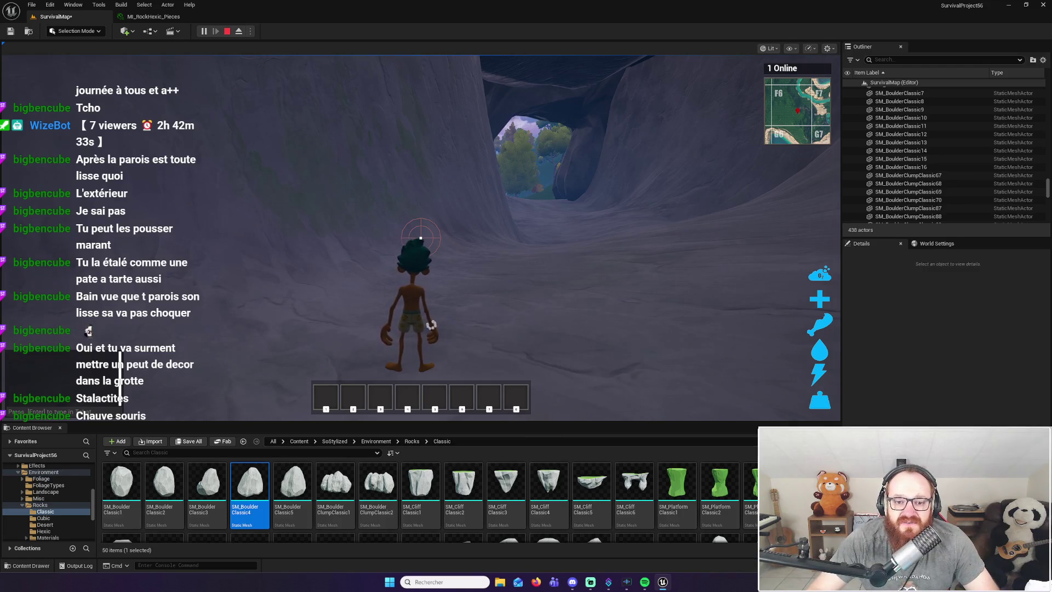
Resume the game, jump forward and walk through the cave interior toward the canyon opening
left_click(420, 238)
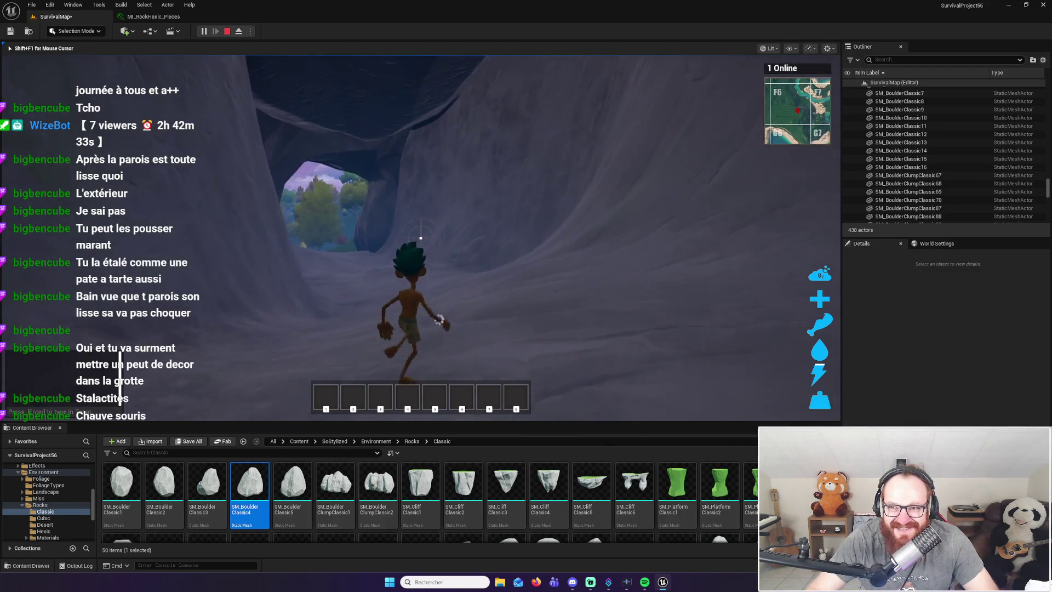
key("space")
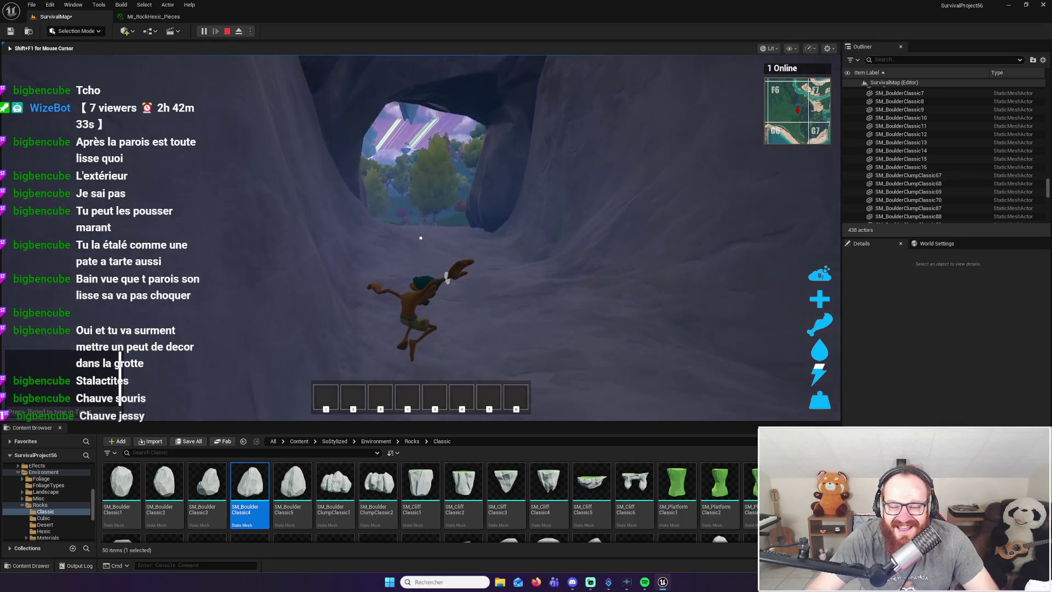
key("w")
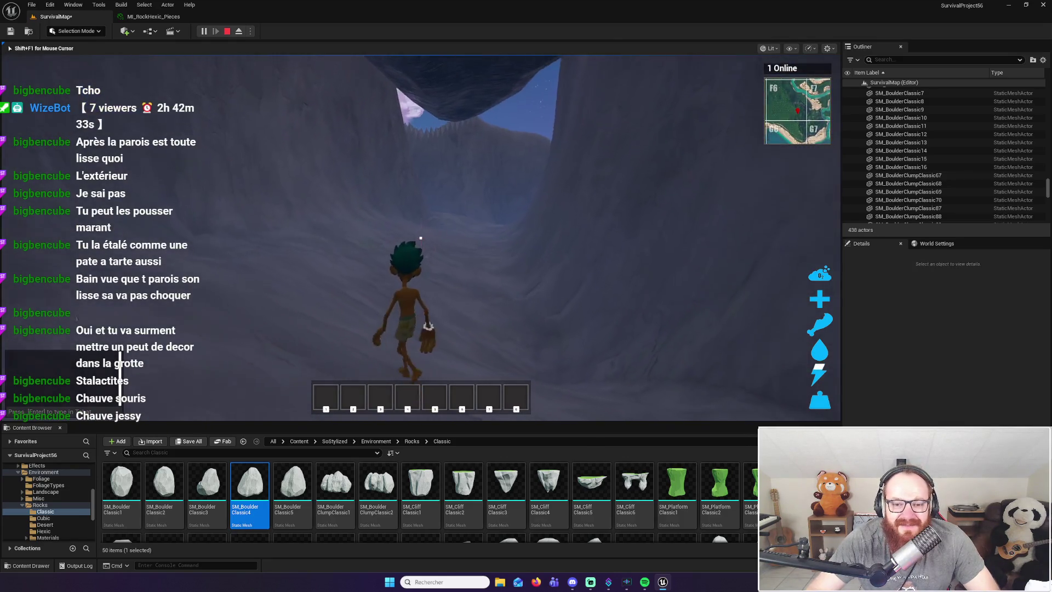
key("w")
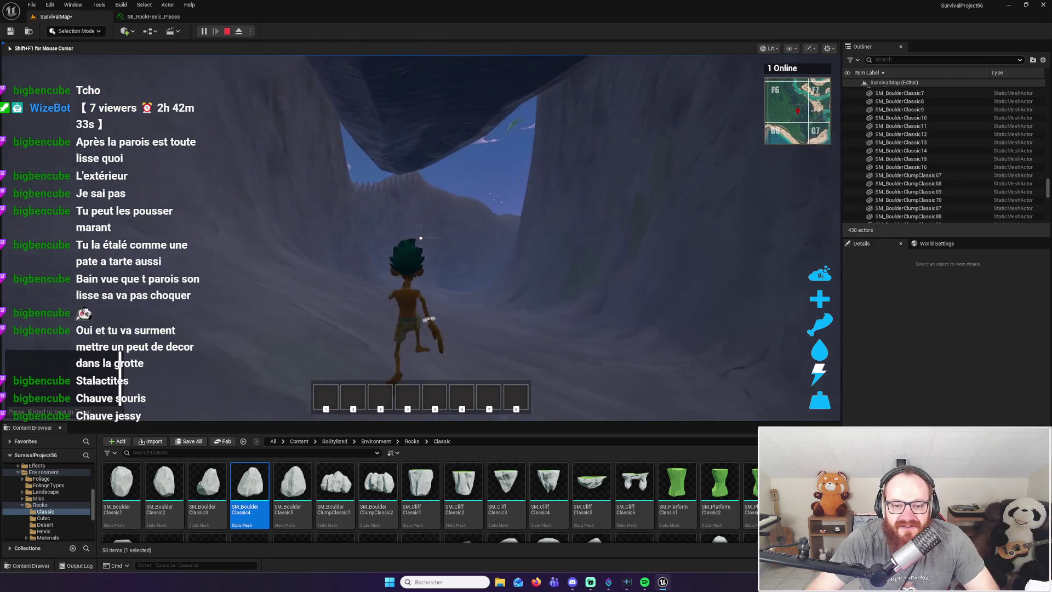
key("w")
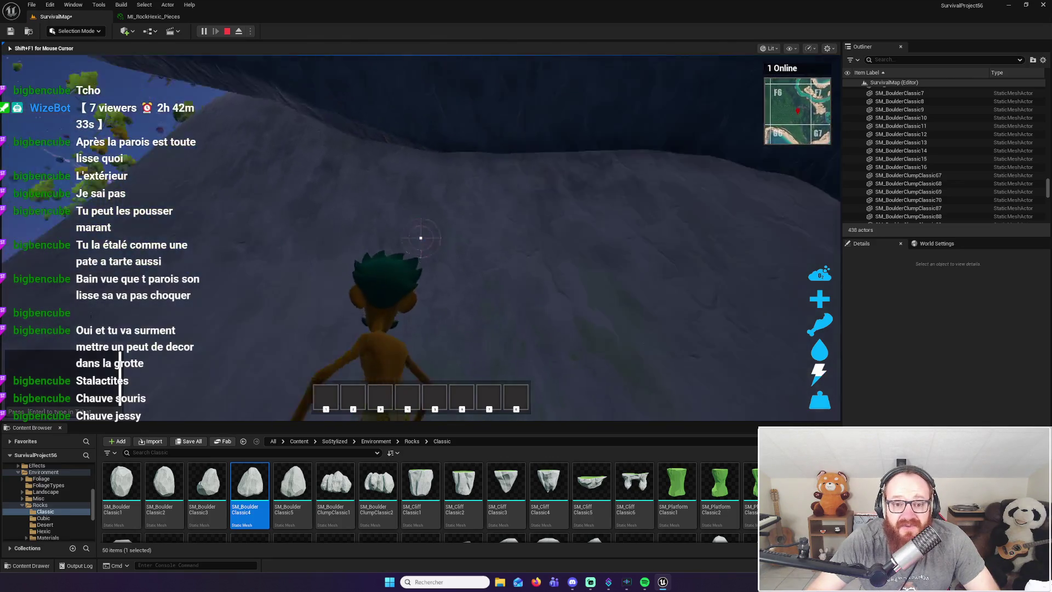
key("w")
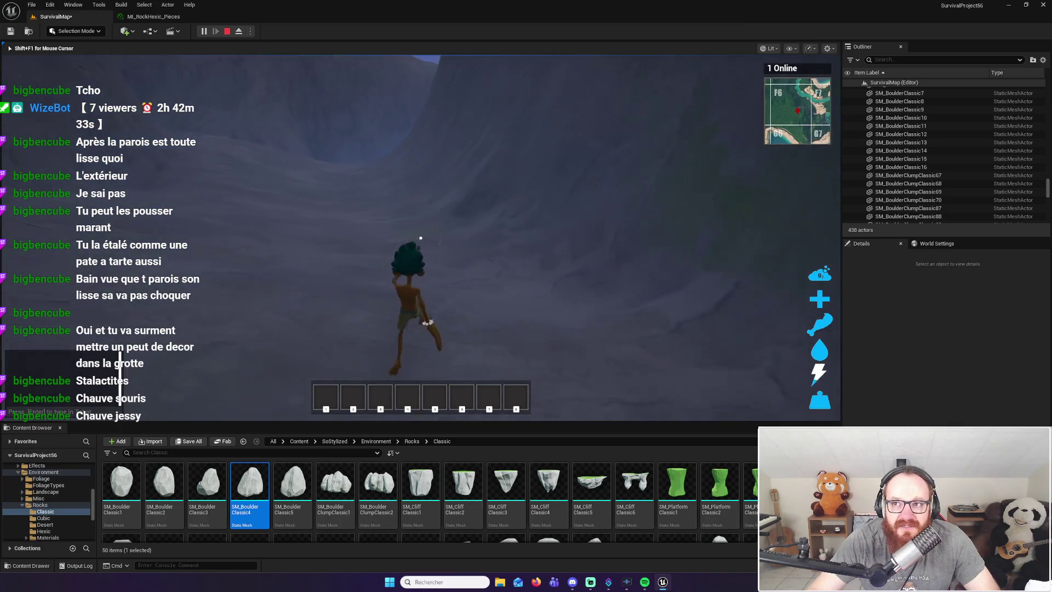
key("w")
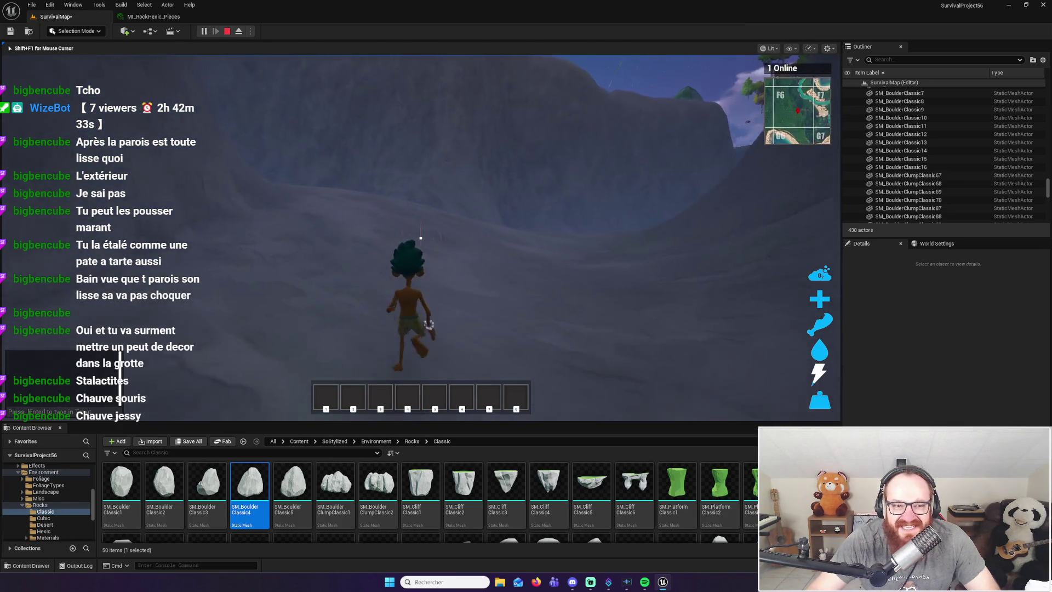
key("w")
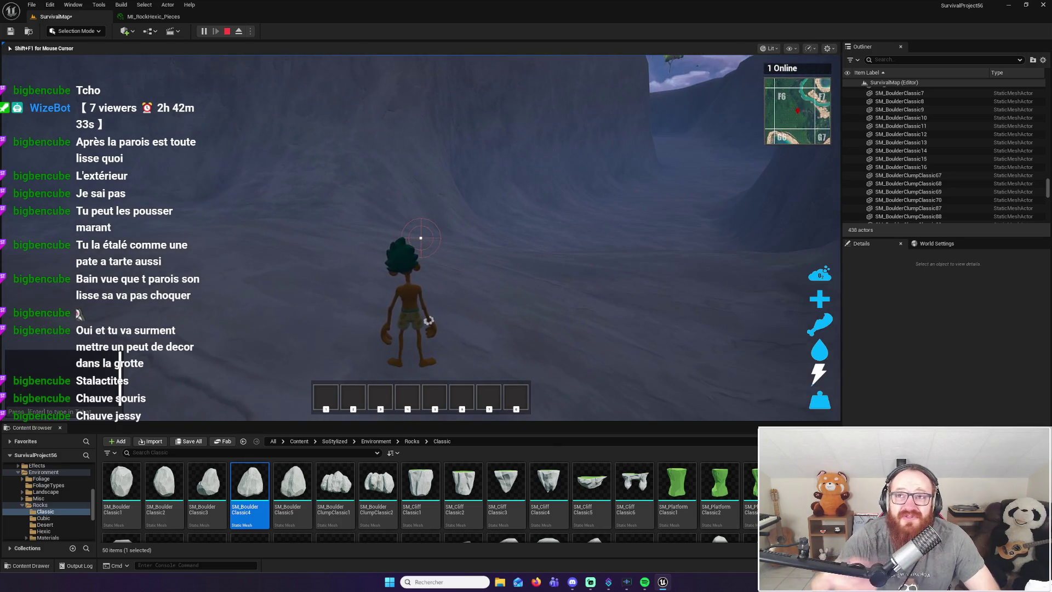
key("w")
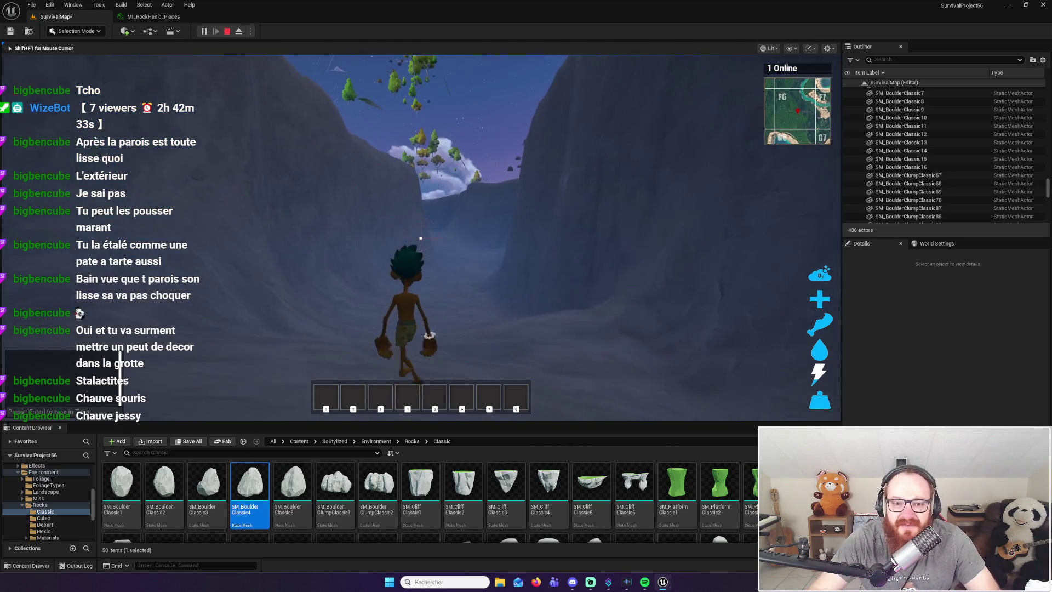
Jump into the cave and walk through it out the exit toward the trees
key("w")
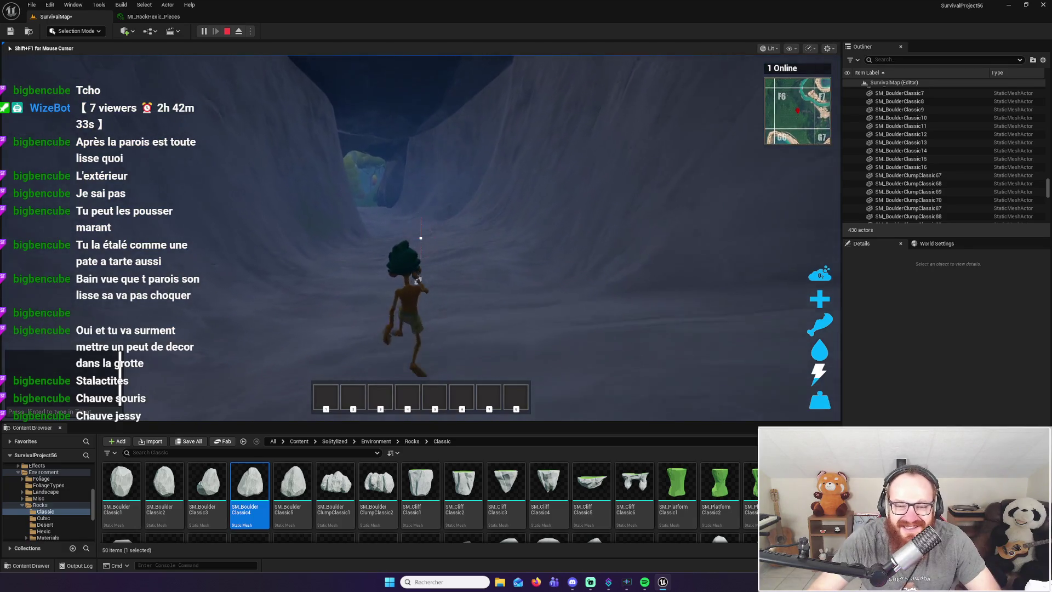
key("w")
key("space")
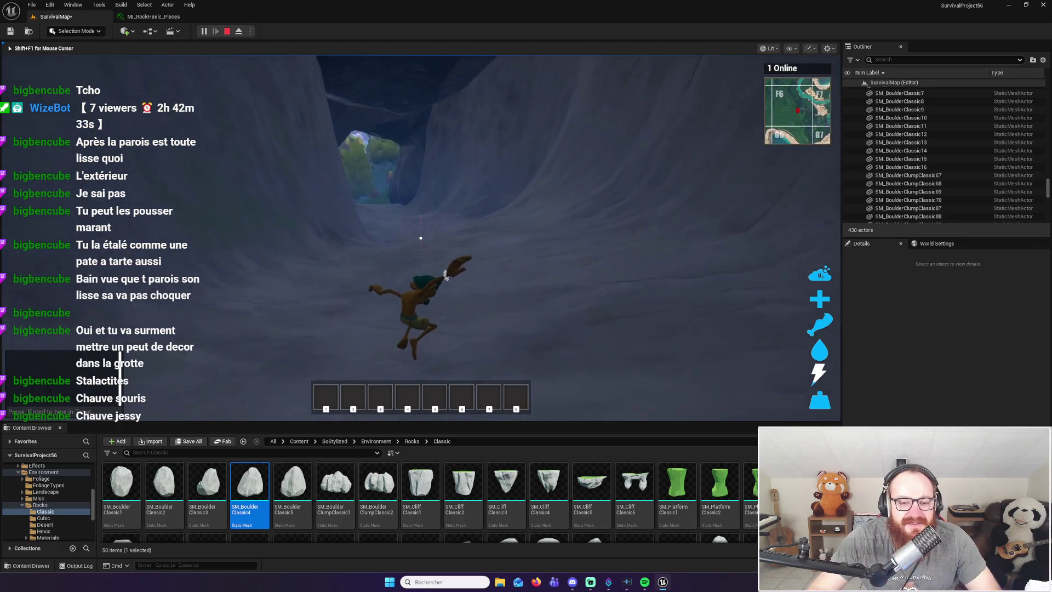
key("w")
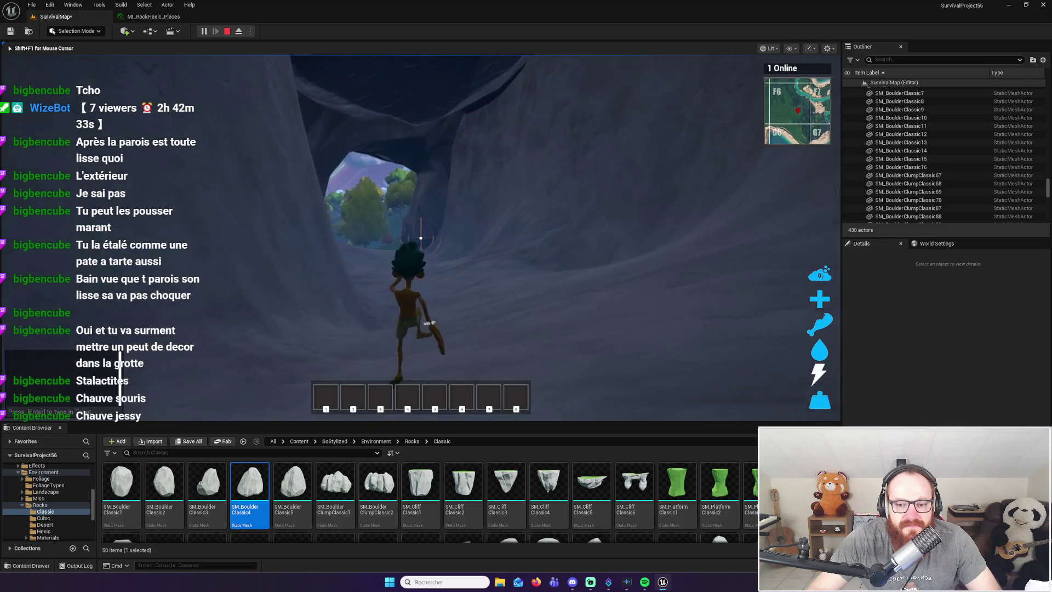
key("w")
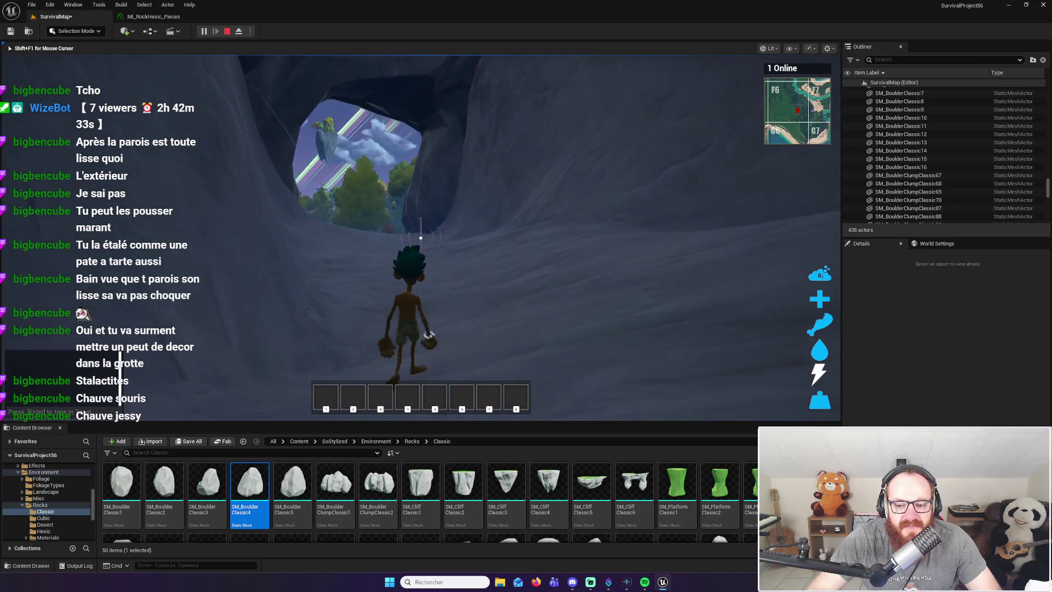
key("w")
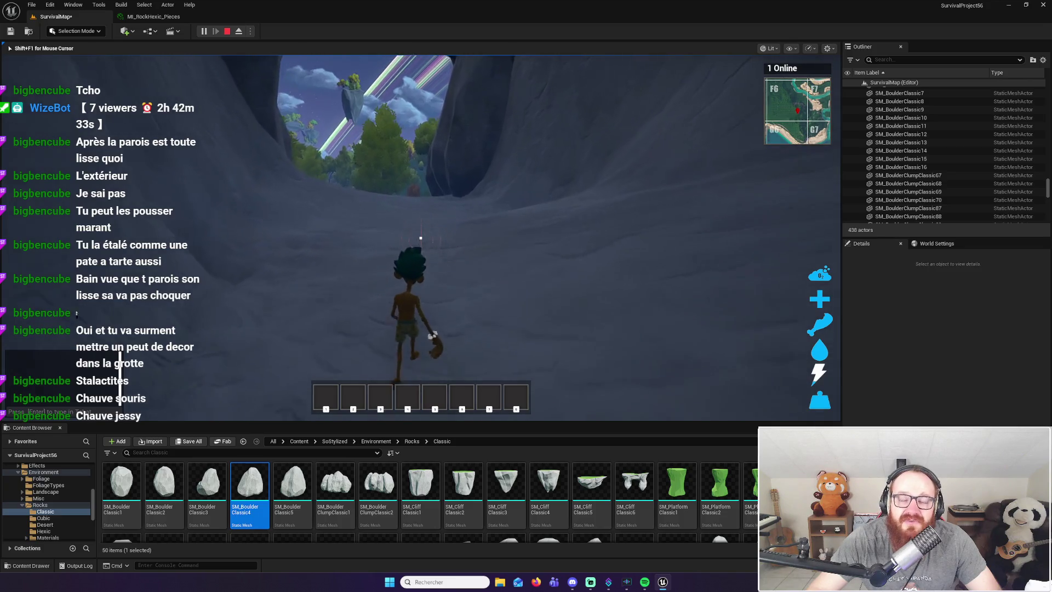
key("w")
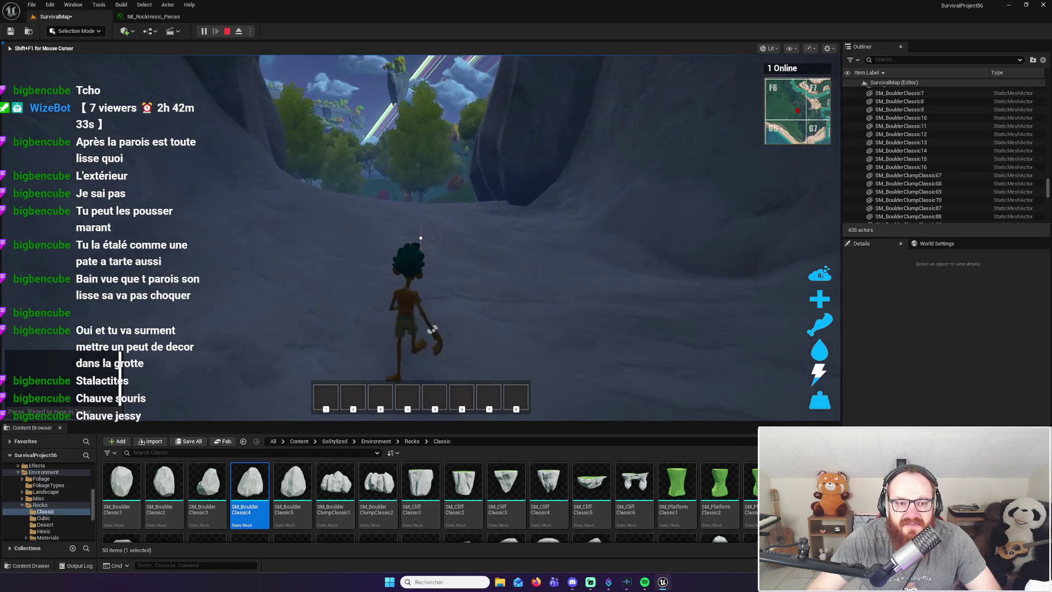
key("w")
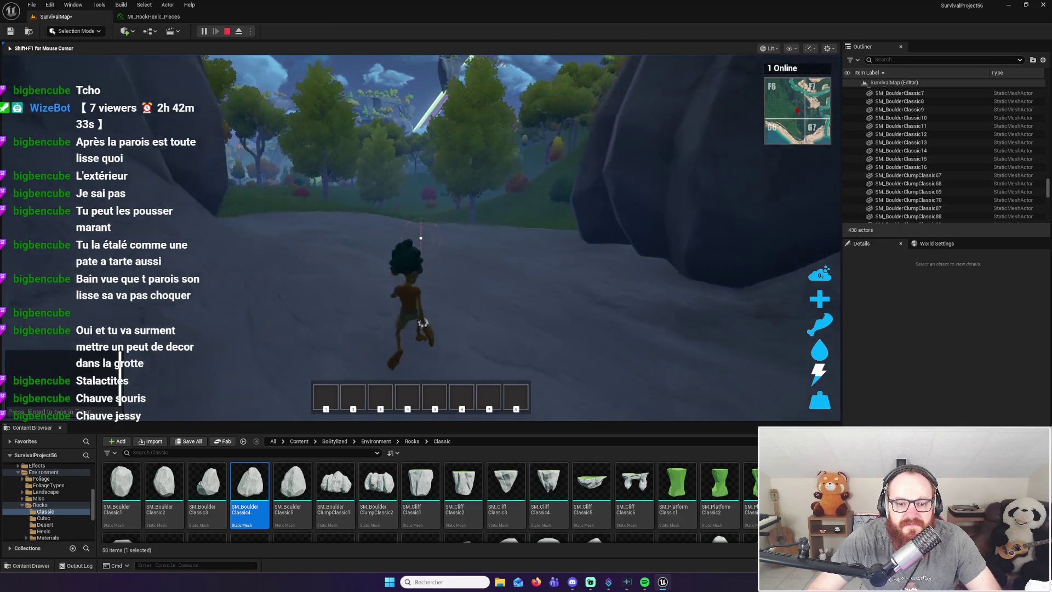
Walk back into the cavern under the ceiling rock, then stop playing and save SurvivalMap
key("w")
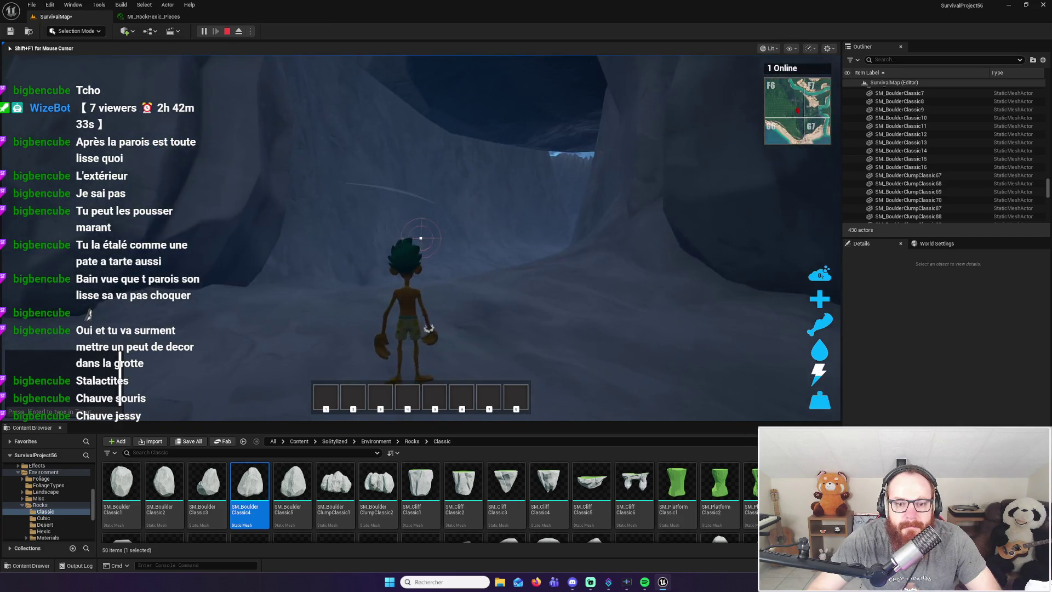
key("w")
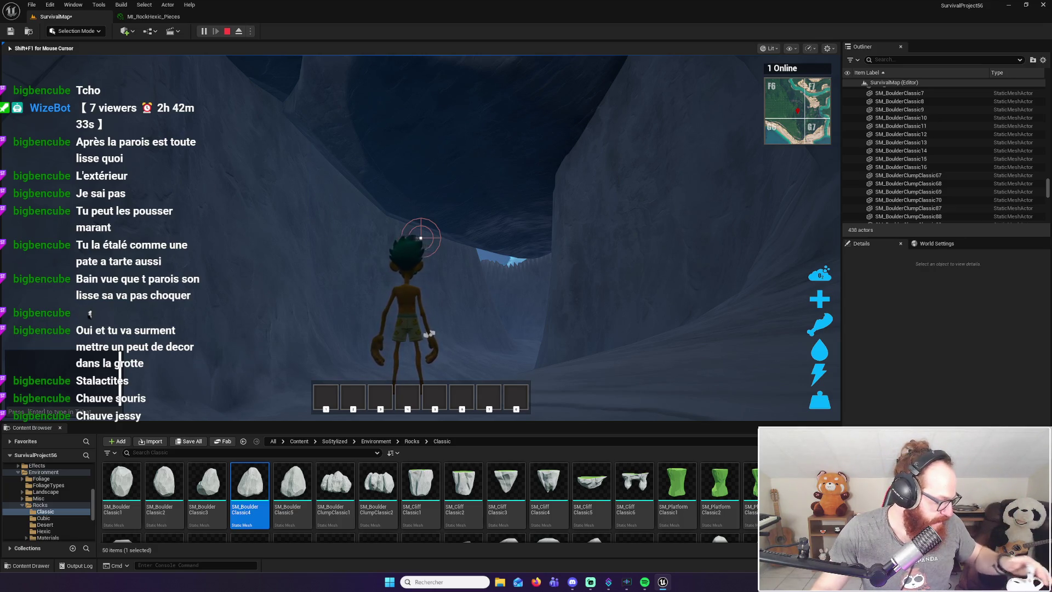
key("w")
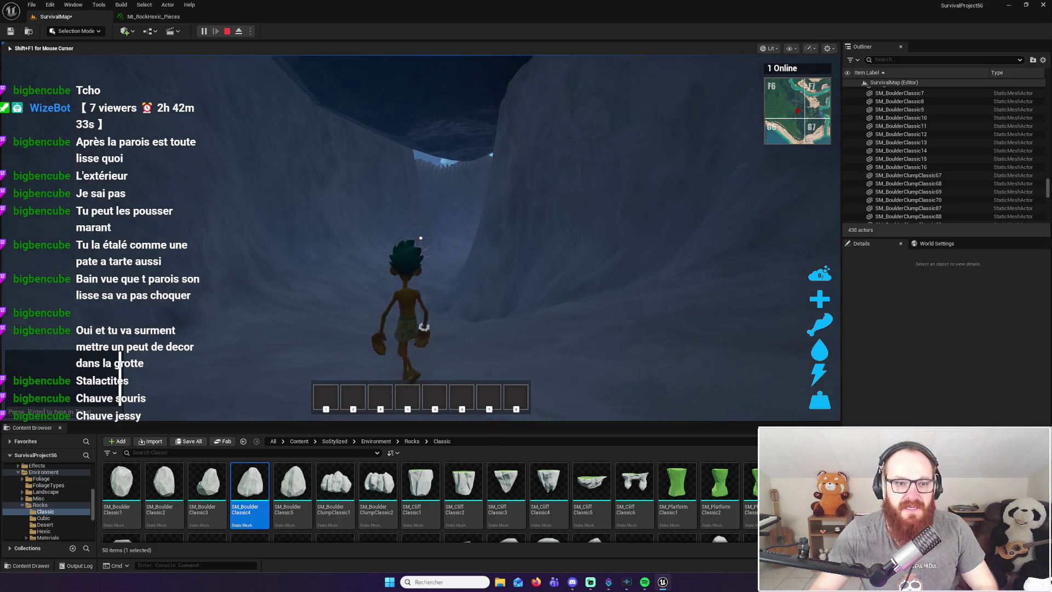
key("w")
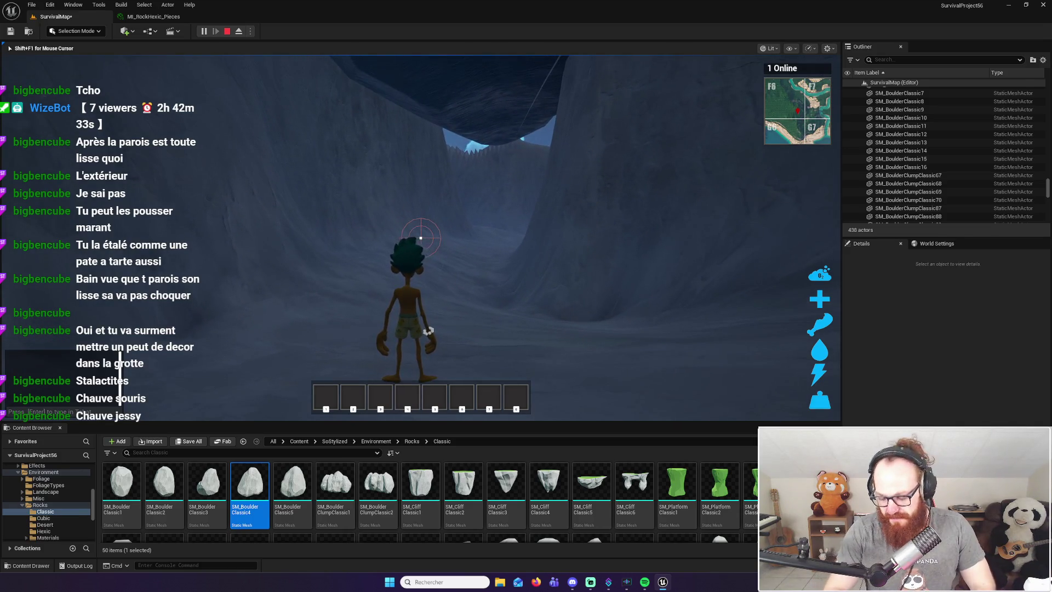
key("Escape")
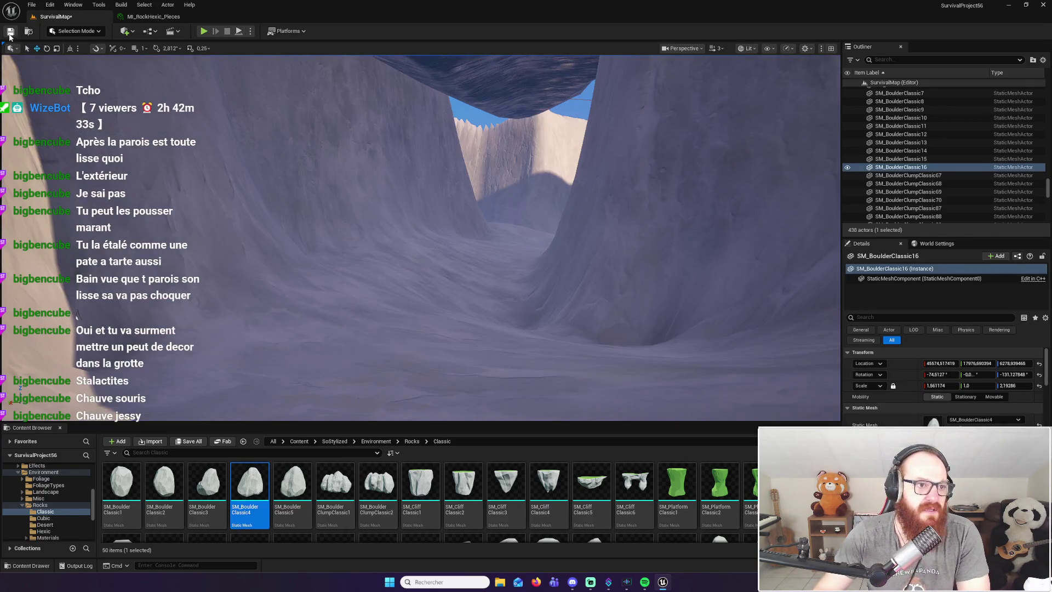
left_click(10, 33)
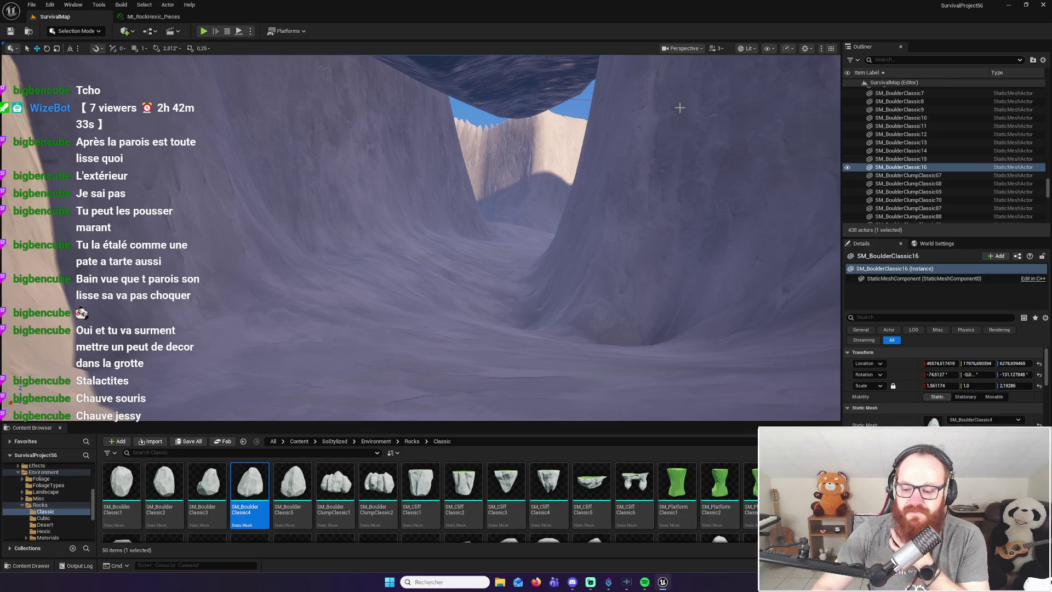